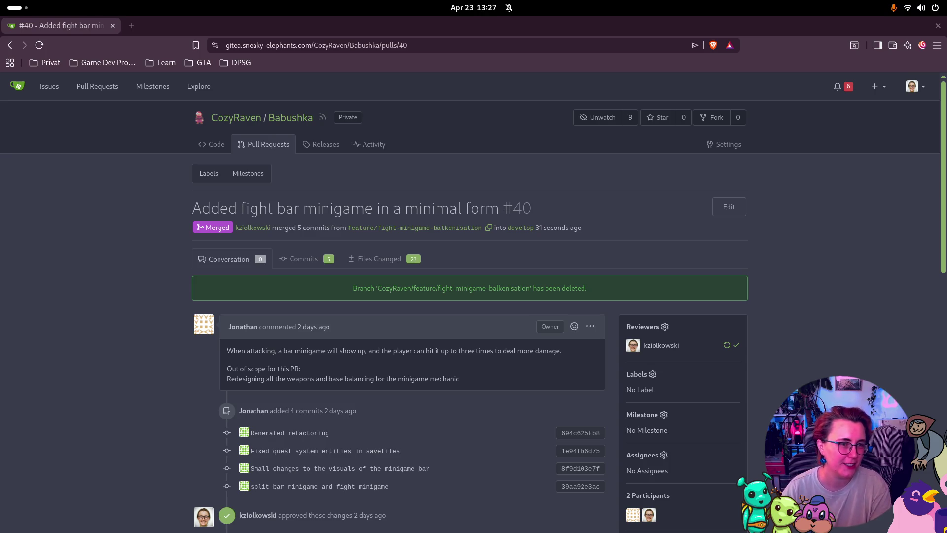
- Go from merged PR #40 back to Gitea's pull request list, then close the browser
key(super)
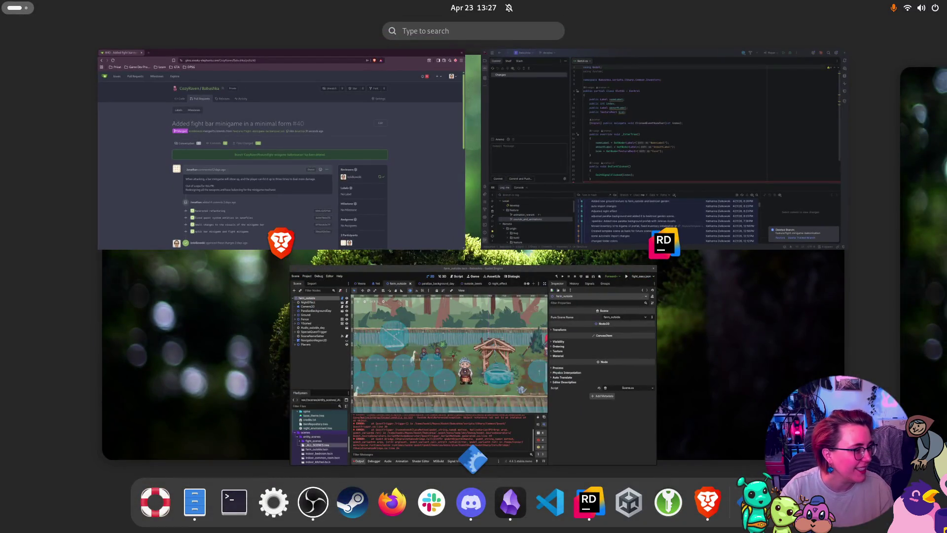
key(super)
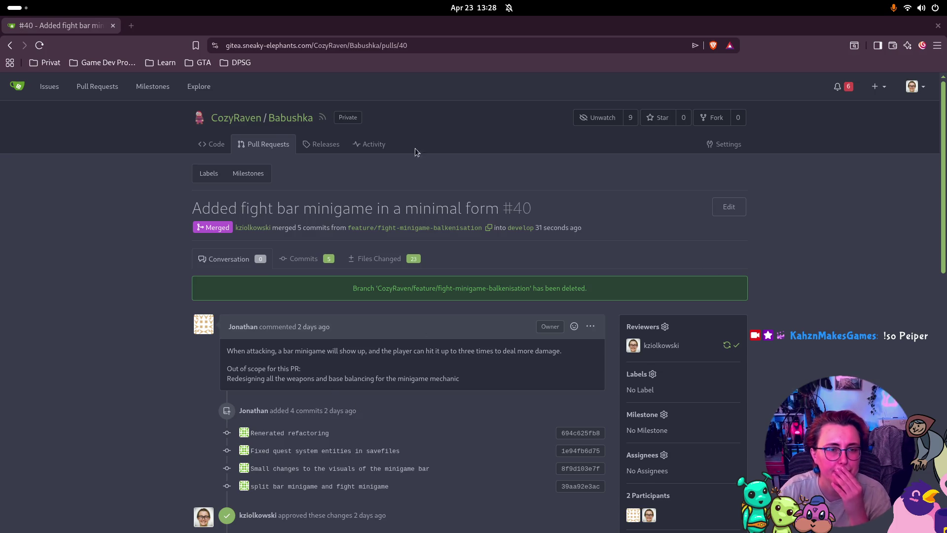
click(271, 144)
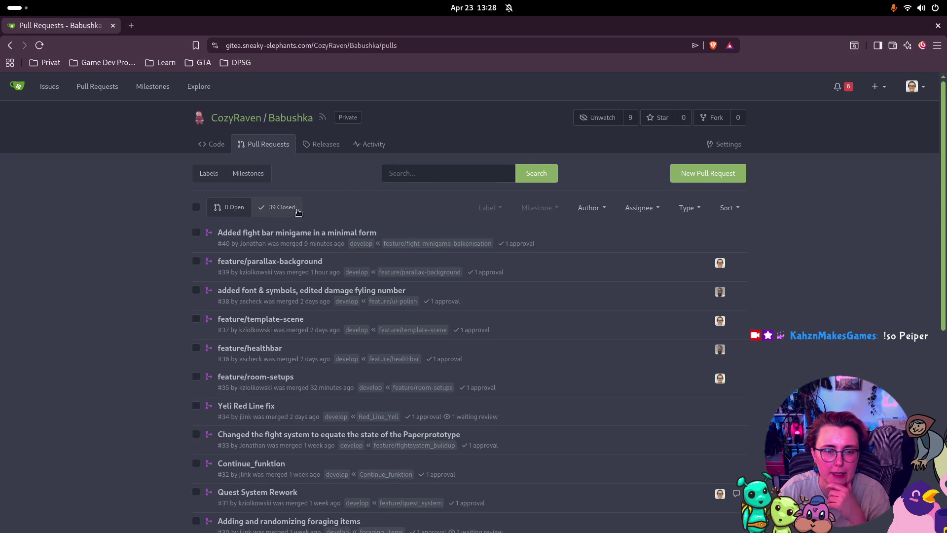
click(939, 25)
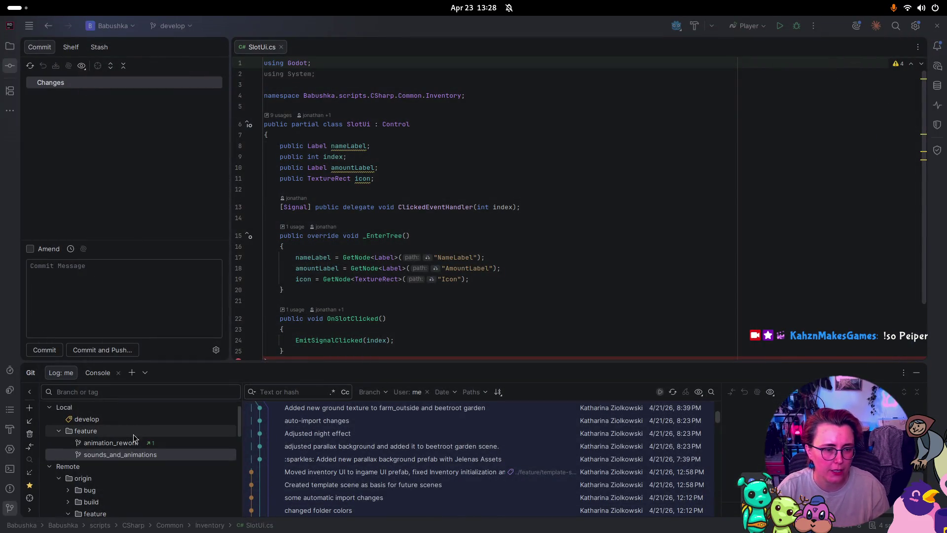
- Create and check out feature/parallax_and_interactions_cleanup from develop, then collapse the Git log
right_click(129, 421)
click(170, 426)
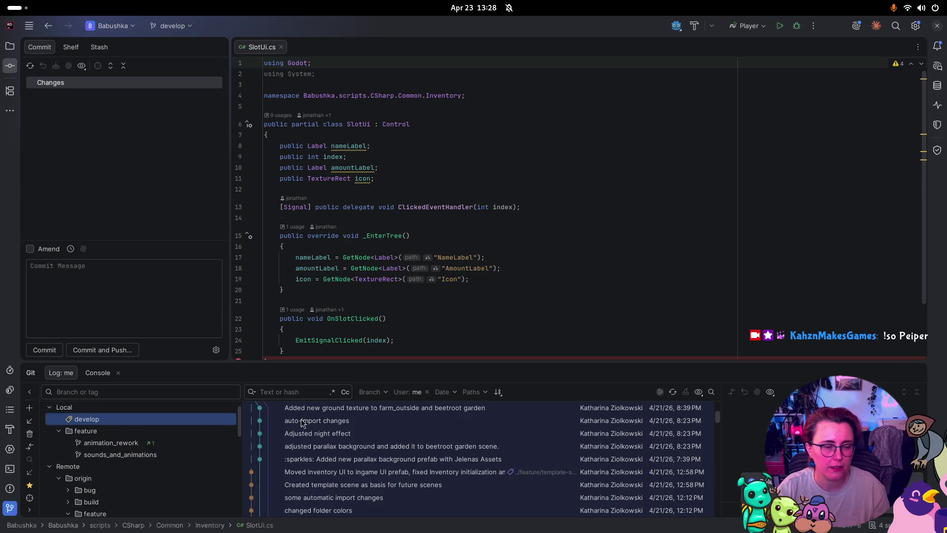
text(feature/parallax_and_interactions_cleanup)
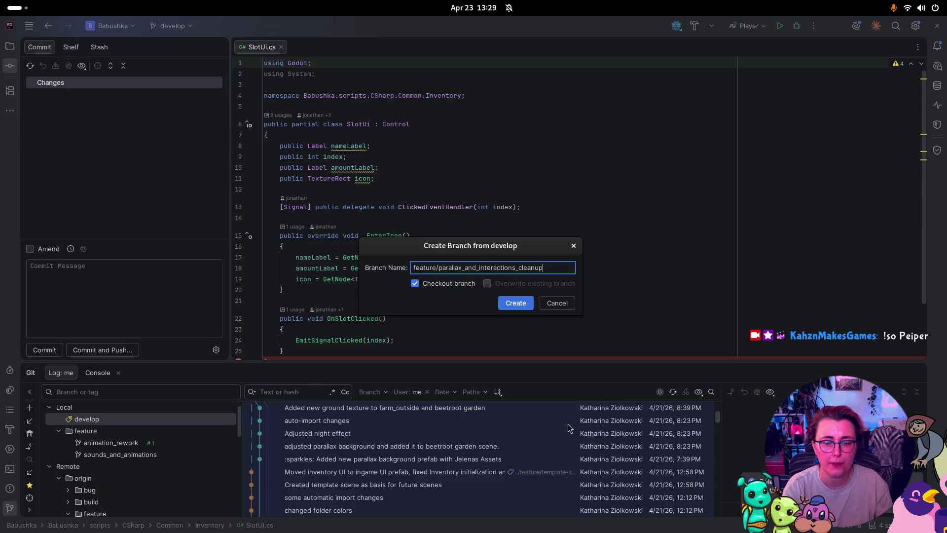
key(Return)
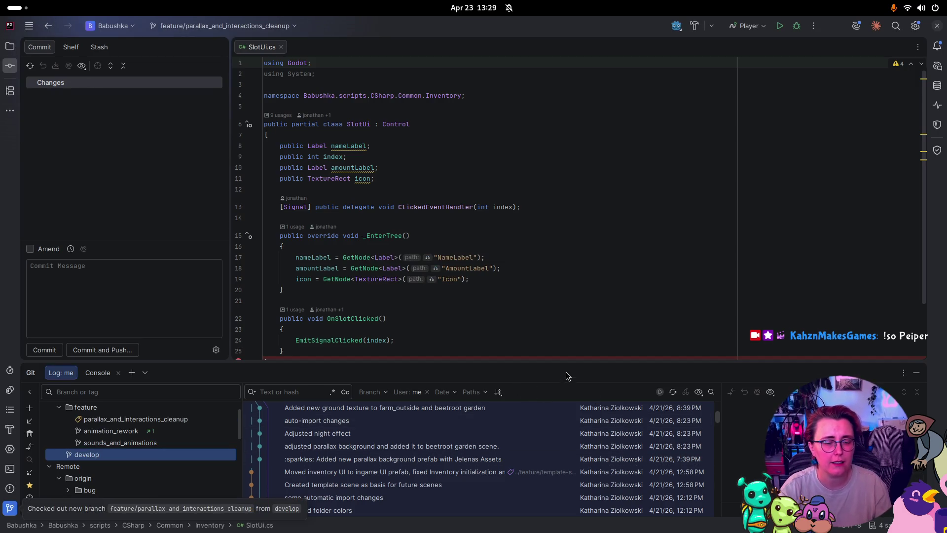
click(918, 375)
key(super)
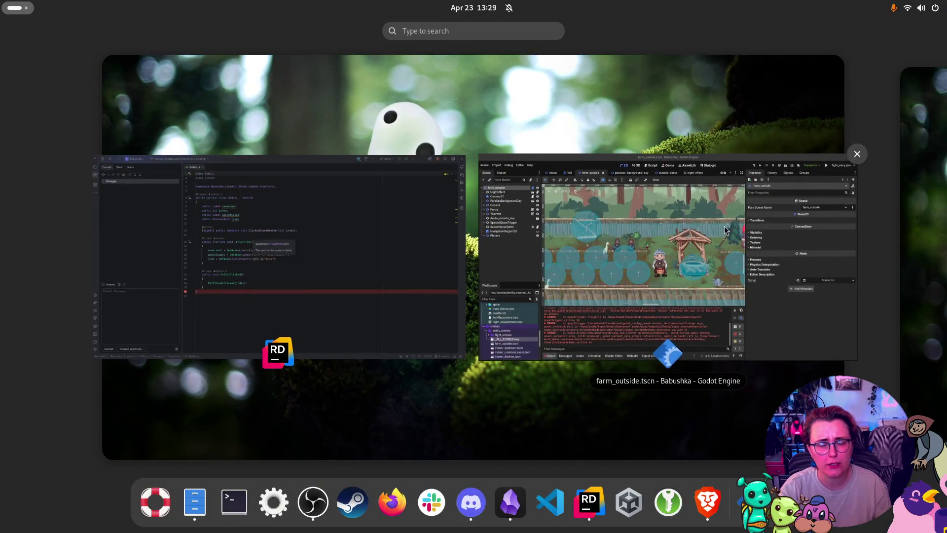
- Reload the externally changed files in Godot, then close and reopen the Babushka project
click(724, 226)
click(456, 334)
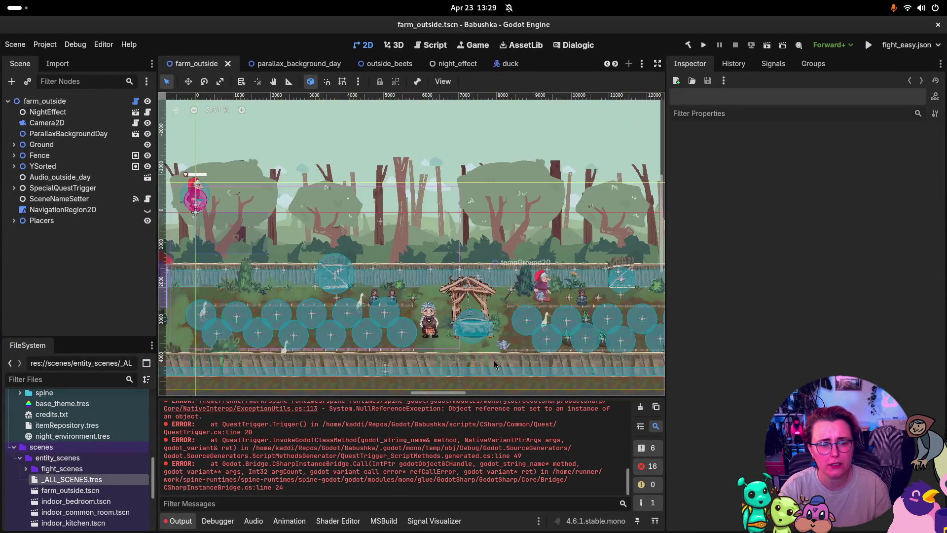
click(938, 26)
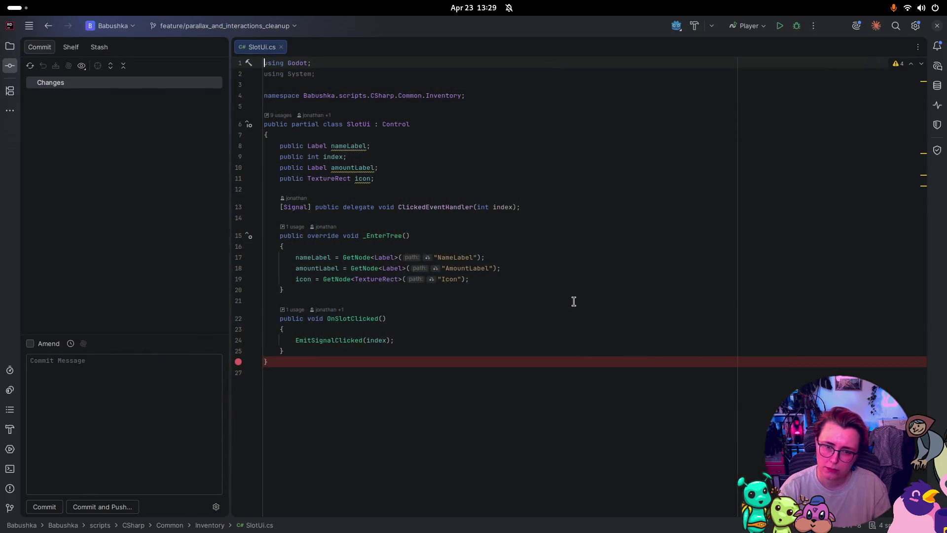
key(super)
key(super)
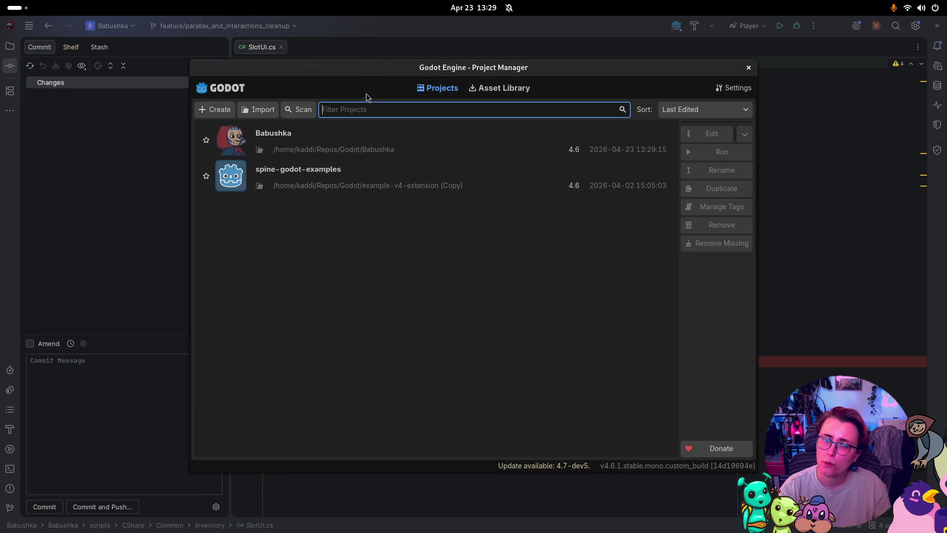
double_click(371, 135)
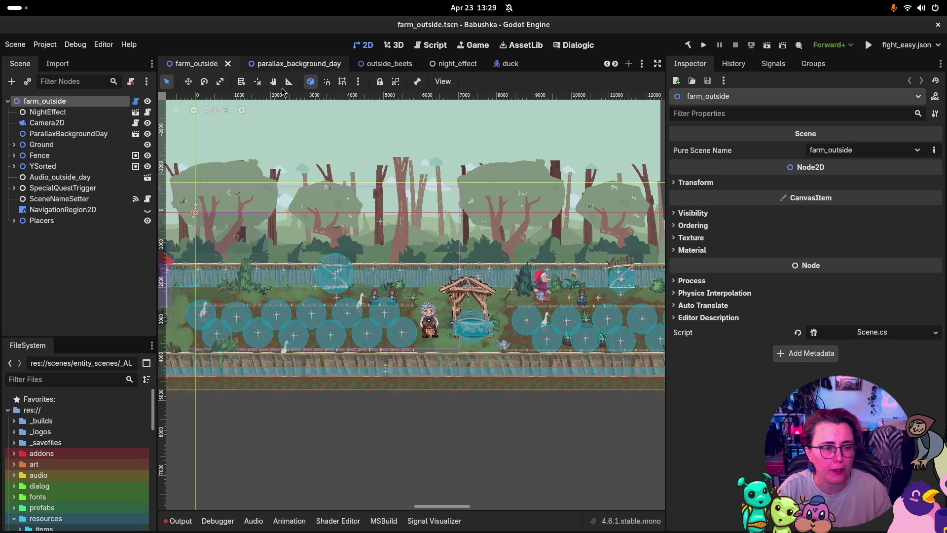
- Look through the parallax_background_day, outside_beets and farm_outside scene tabs
click(297, 64)
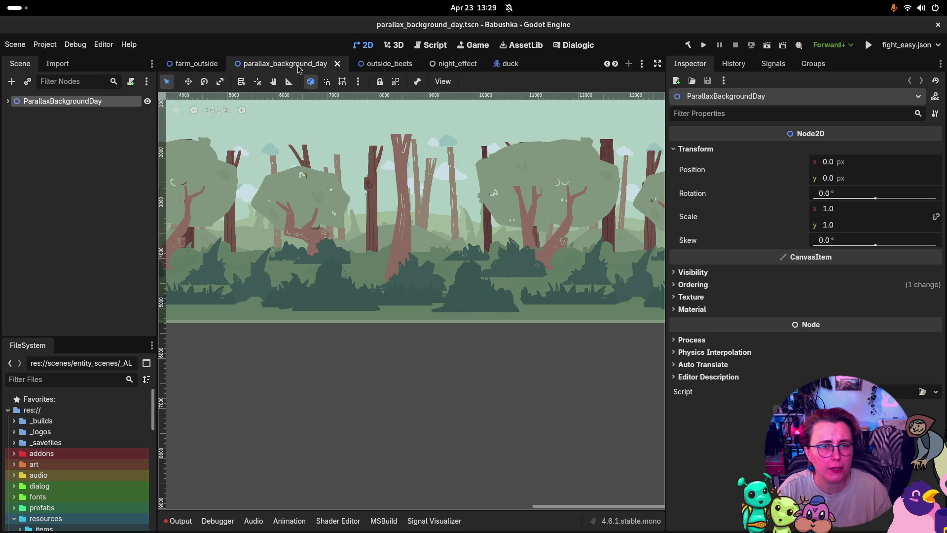
click(403, 64)
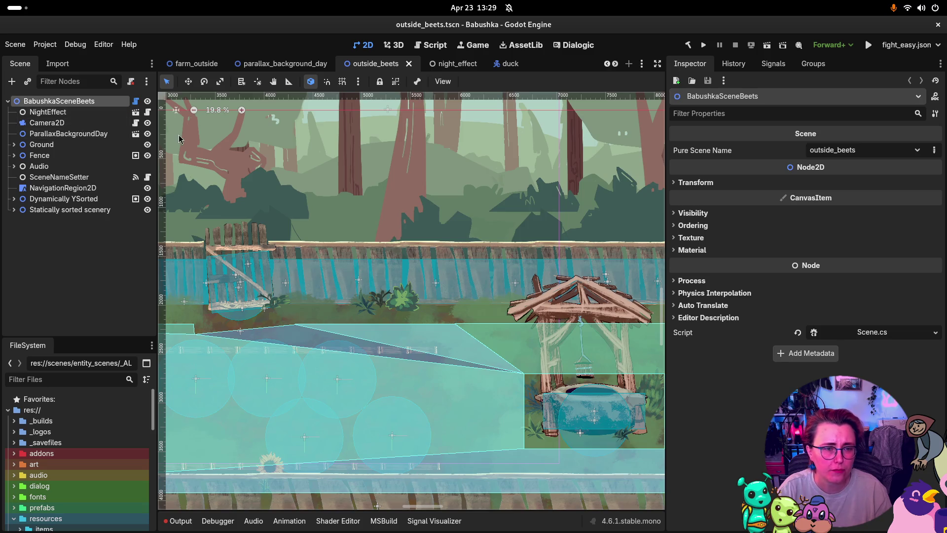
click(135, 134)
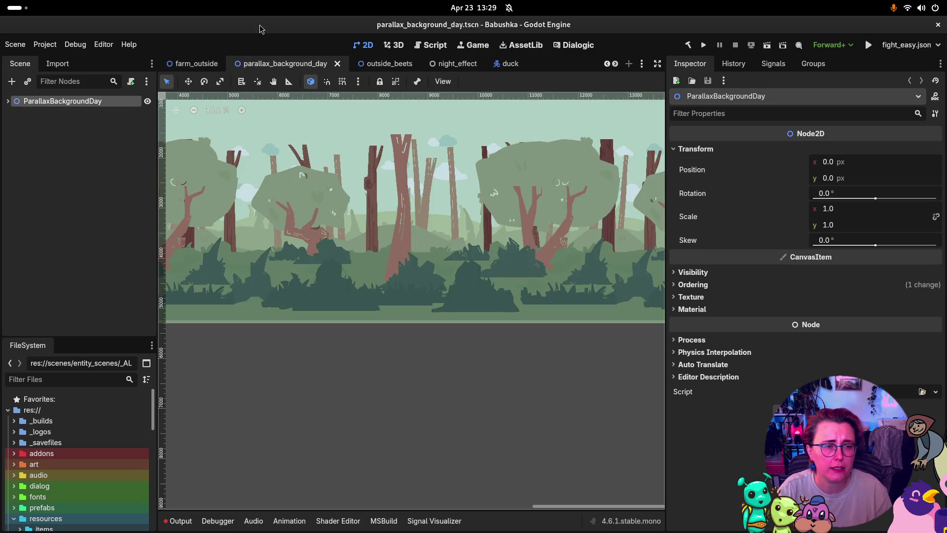
click(9, 101)
click(202, 63)
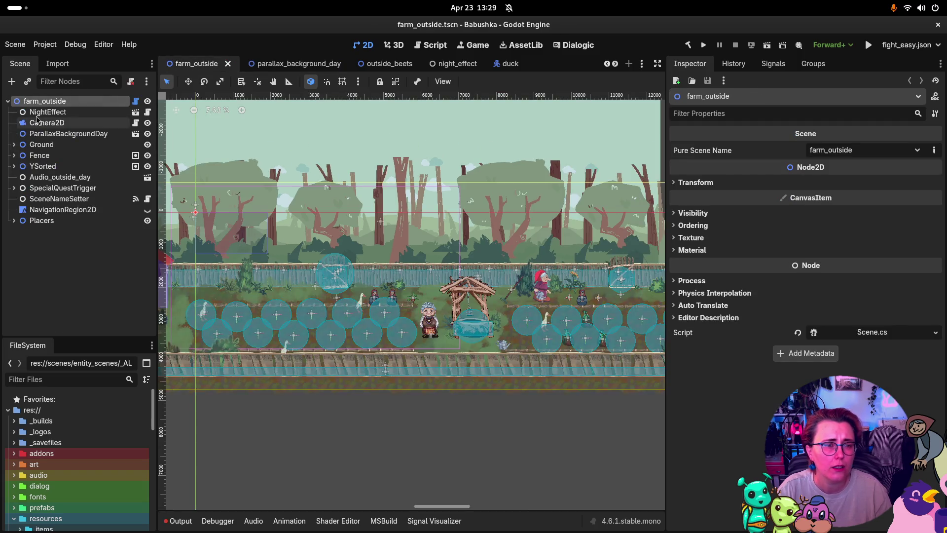
click(136, 134)
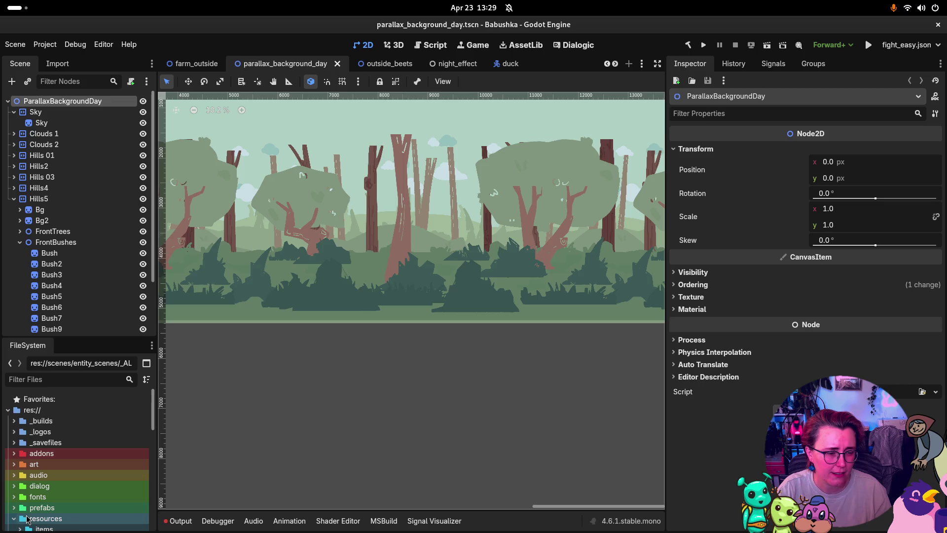
- Open scenes/entity_scenes/pre_fight.tscn from the FileSystem dock
scroll(27, 518, down, 1)
click(14, 486)
scroll(20, 484, down, 2)
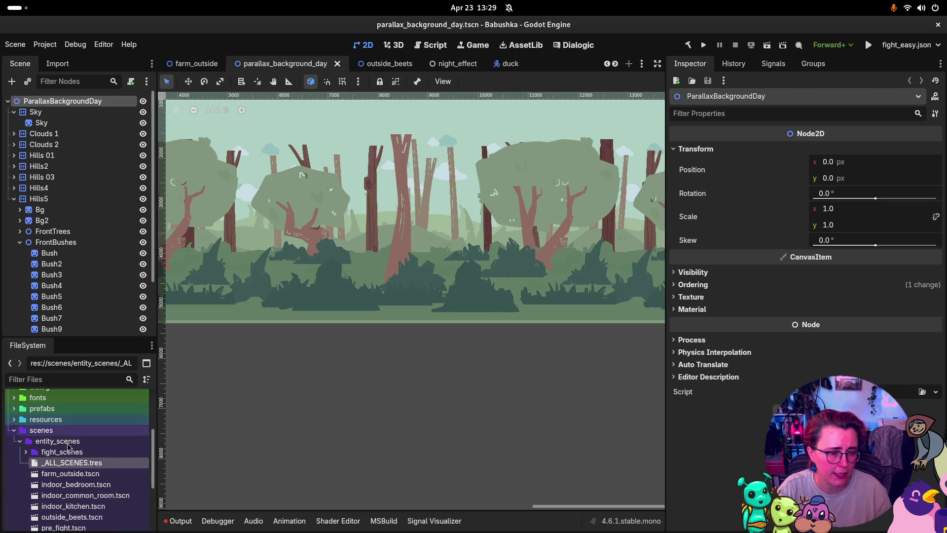
scroll(49, 459, down, 3)
click(68, 463)
double_click(68, 462)
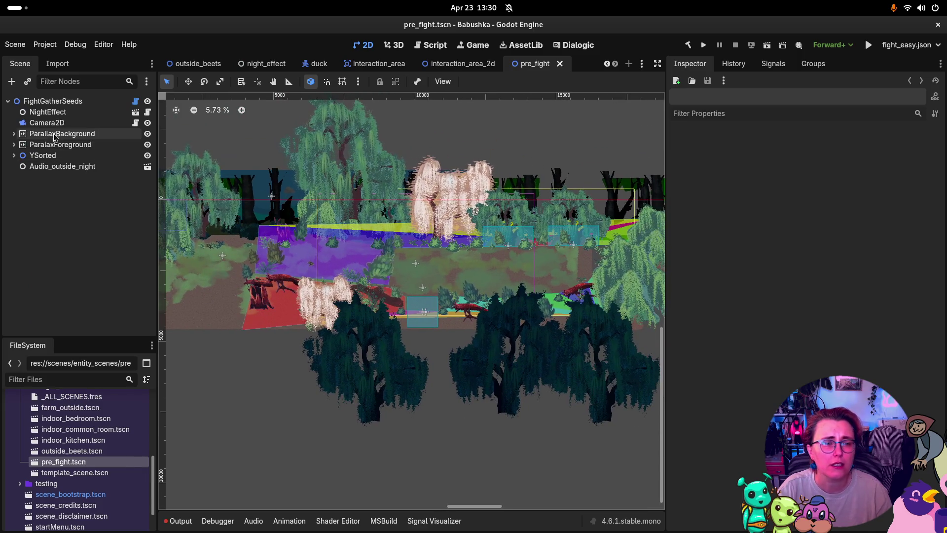
- Drag parallax_background_day.tscn from prefabs/backgrounds into the pre_fight scene tree
click(72, 135)
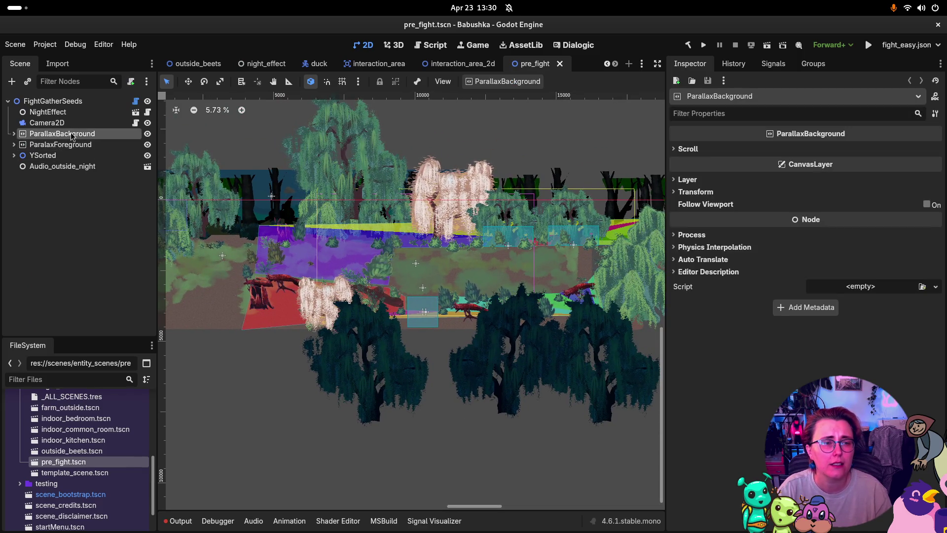
click(14, 134)
click(14, 133)
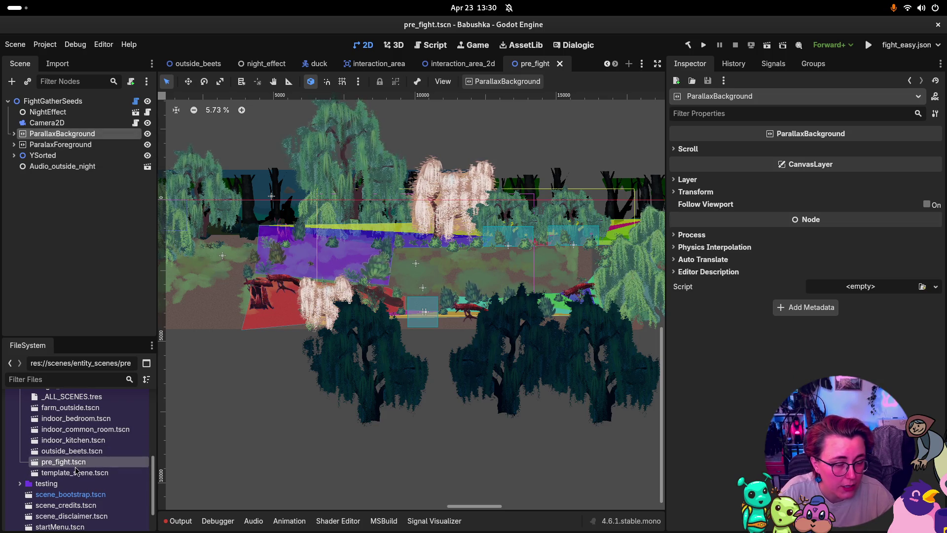
scroll(81, 468, up, 10)
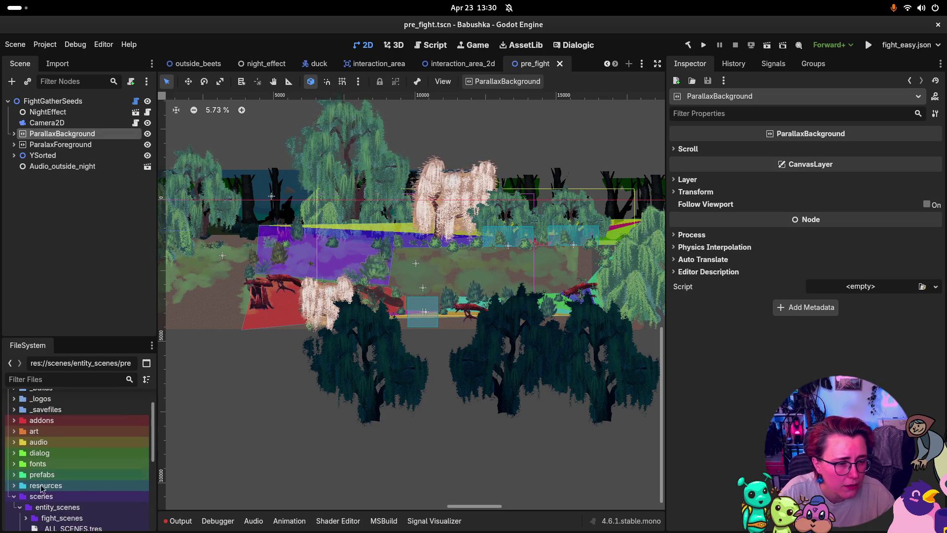
click(14, 474)
scroll(57, 485, down, 3)
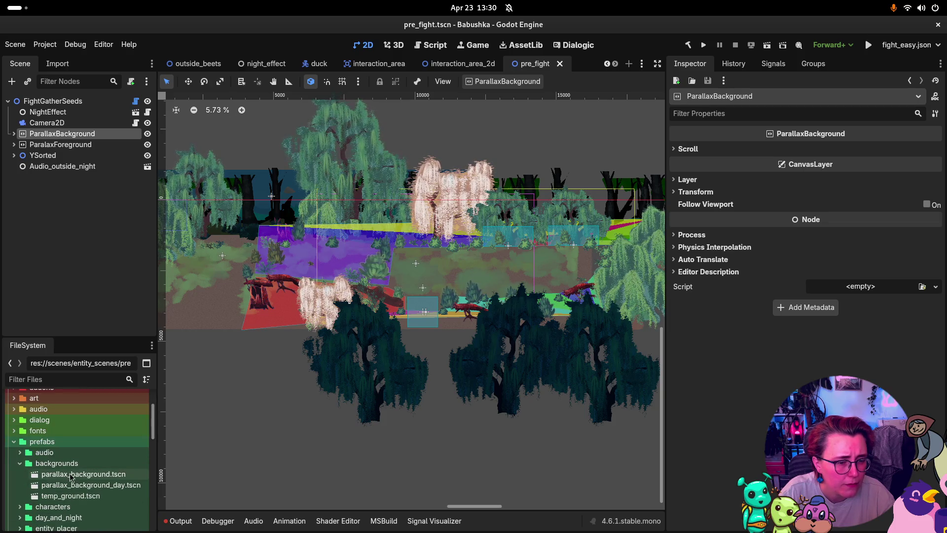
mouse_move(74, 485)
mouse_down()
mouse_move(114, 414)
mouse_move(143, 119)
mouse_move(251, 119)
mouse_move(256, 110)
mouse_move(243, 125)
mouse_up()
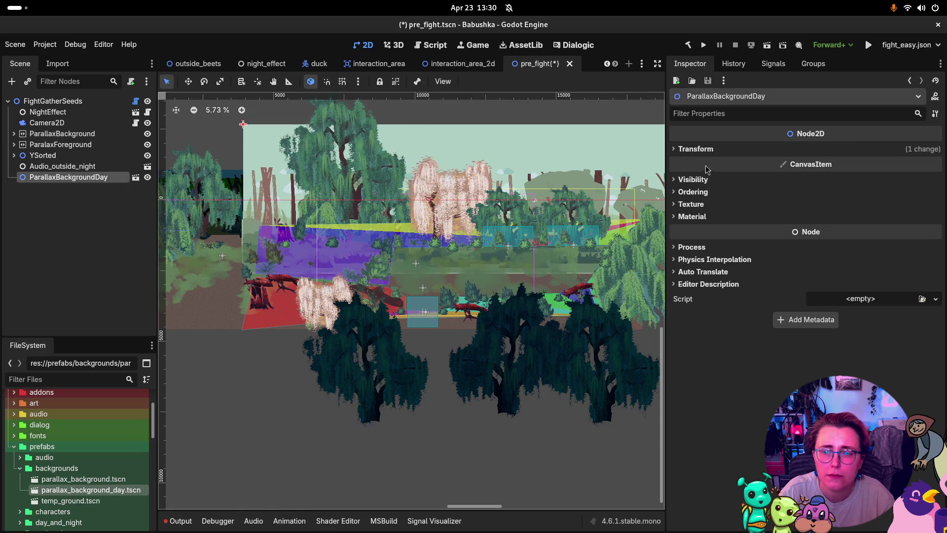
click(701, 149)
- Set ParallaxBackgroundDay's position to x -3000, y -3000
click(837, 162)
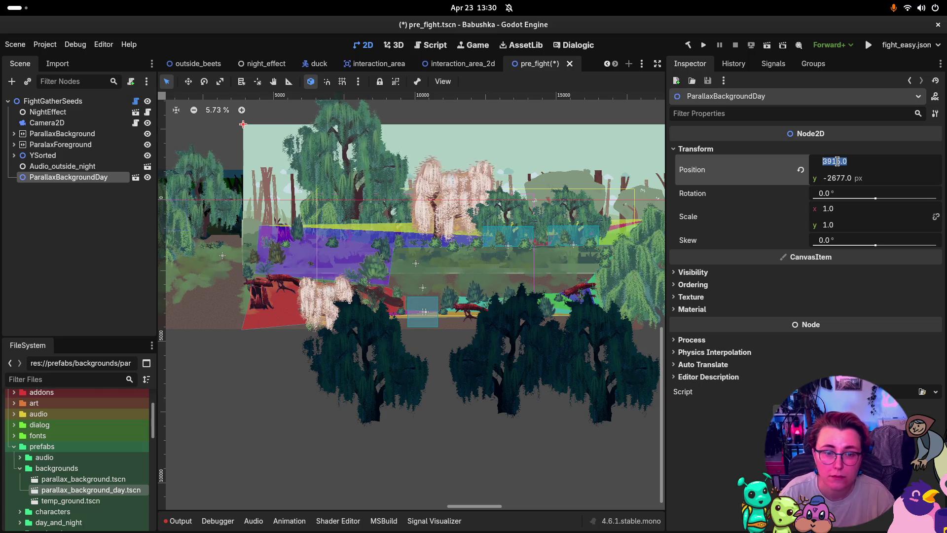
text(-3000)
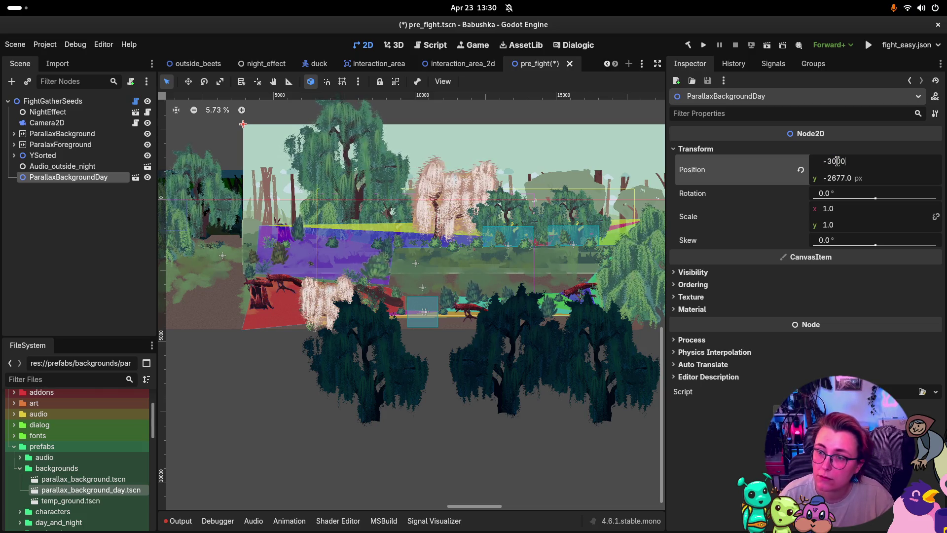
key(Return)
click(849, 174)
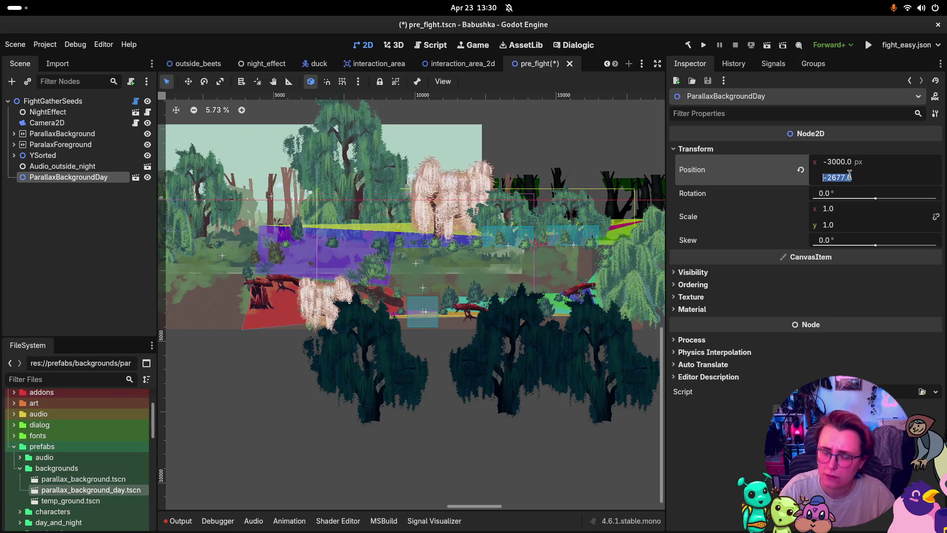
text(-3000)
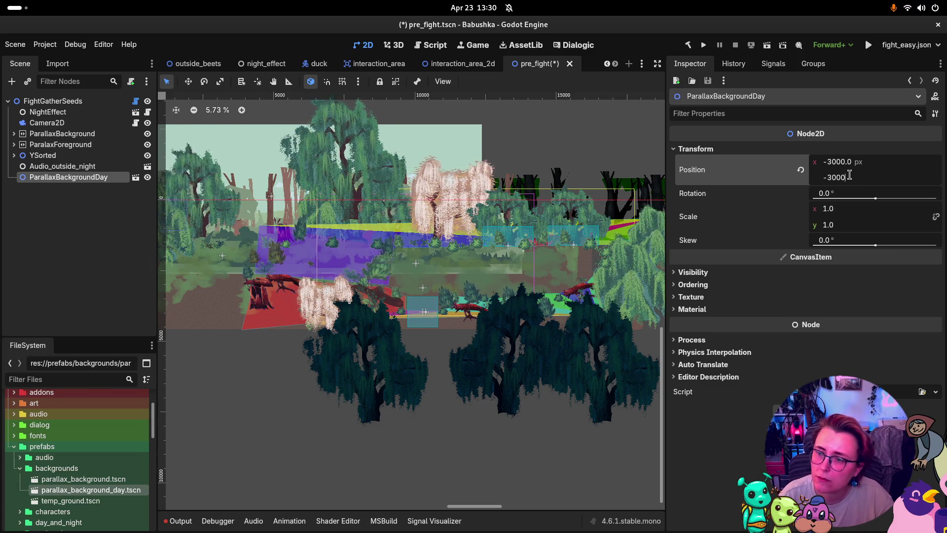
key(Return)
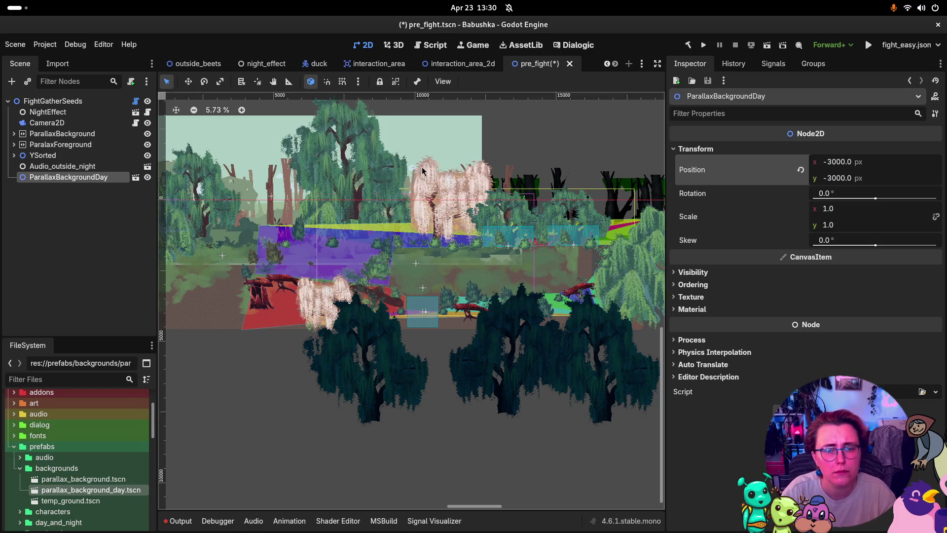
- Move ParallaxBackgroundDay to the top of the tree, hide ParallaxBackground, and save
scroll(378, 181, down, 2)
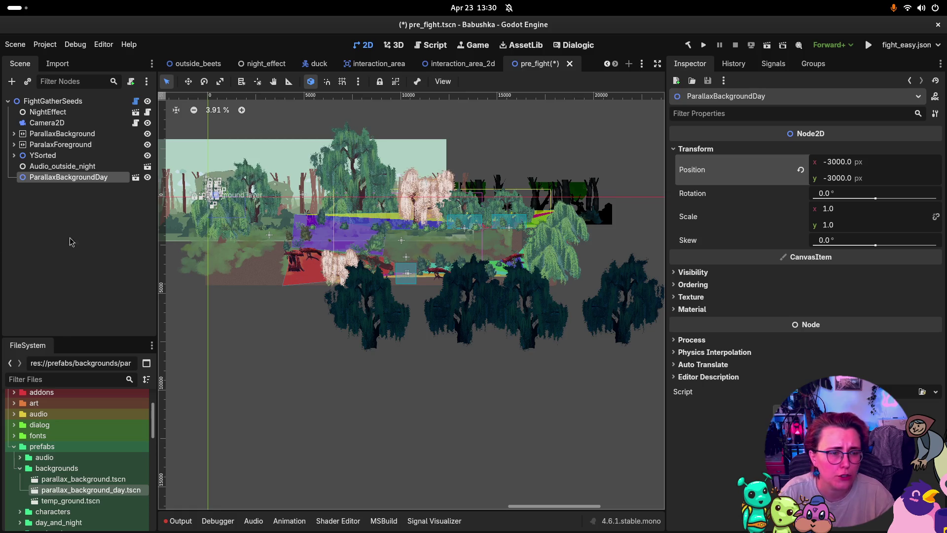
mouse_move(67, 177)
mouse_down()
mouse_move(66, 110)
mouse_move(72, 129)
mouse_up()
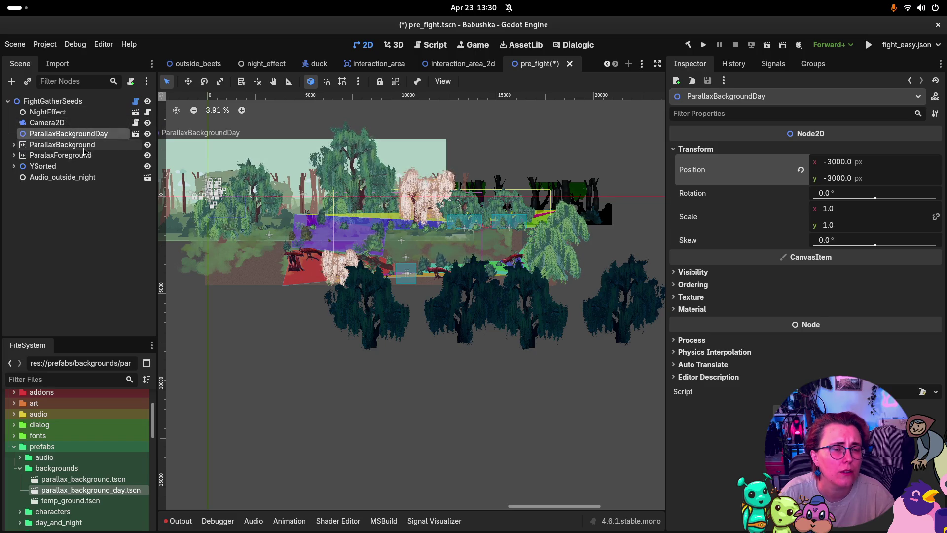
click(147, 145)
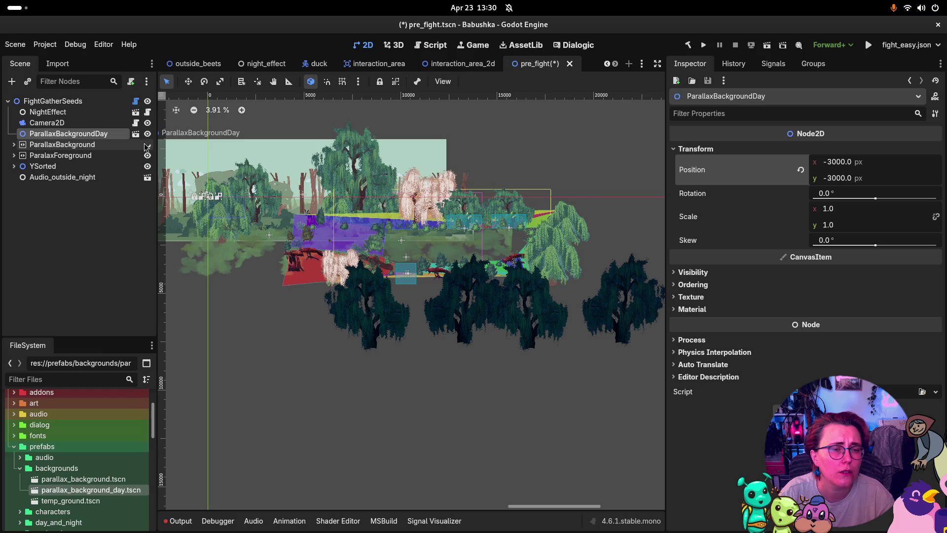
click(147, 145)
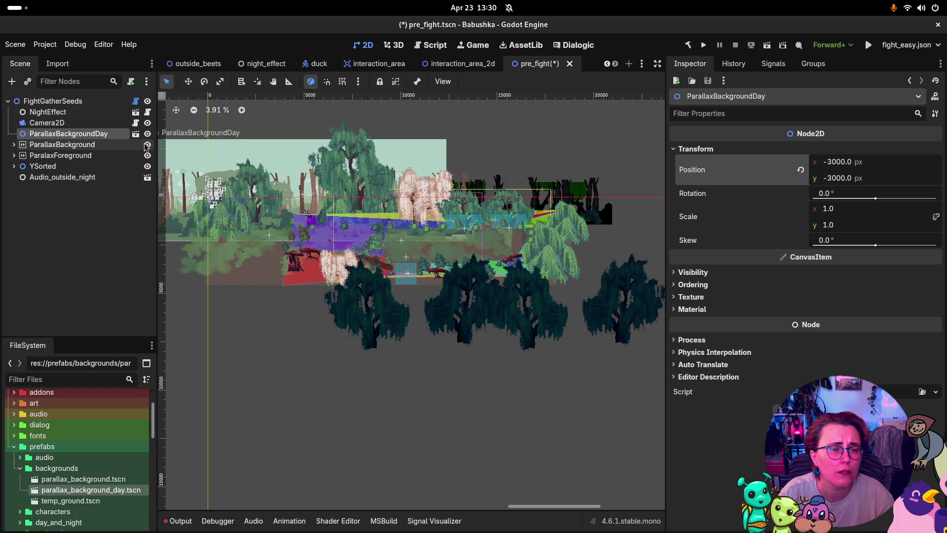
click(147, 146)
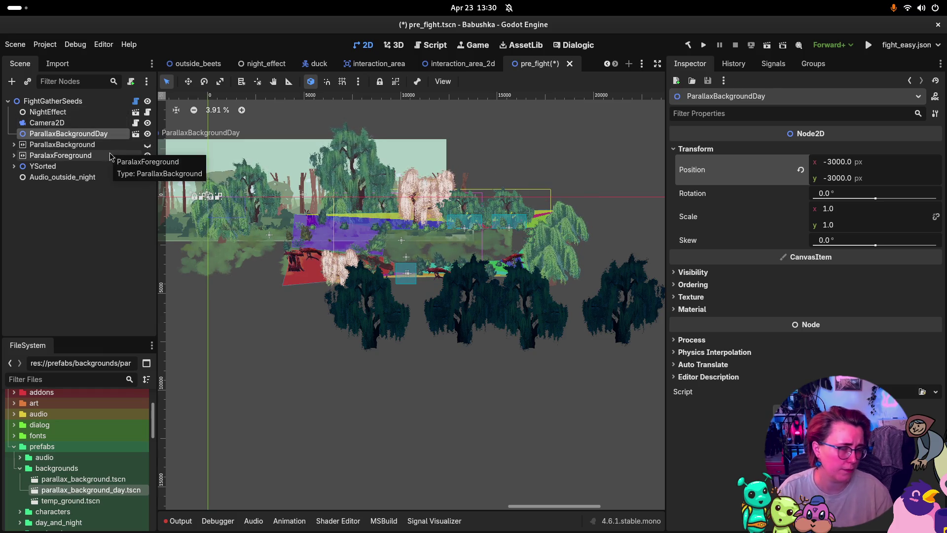
key(ctrl+s)
- Select ParallaxBackgroundDay and expand its Visibility properties in the Inspector
click(83, 145)
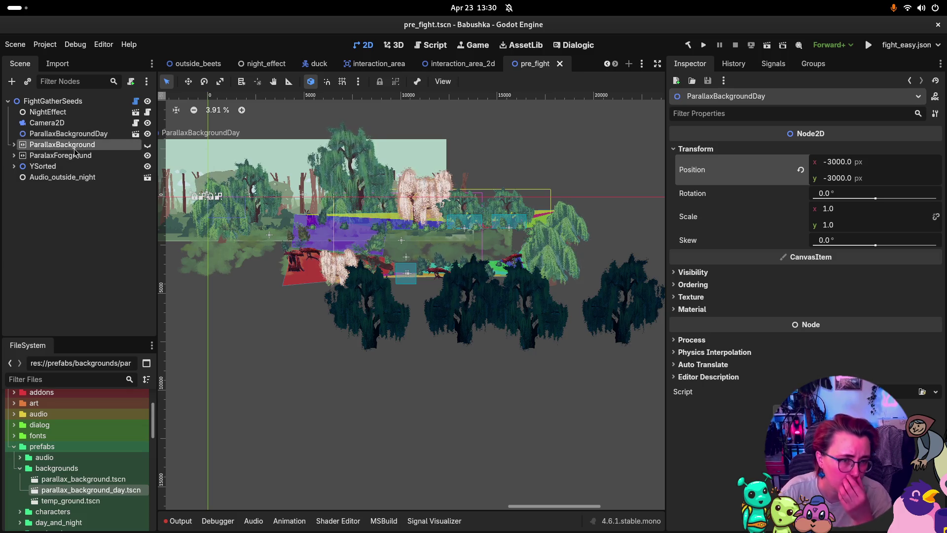
click(82, 133)
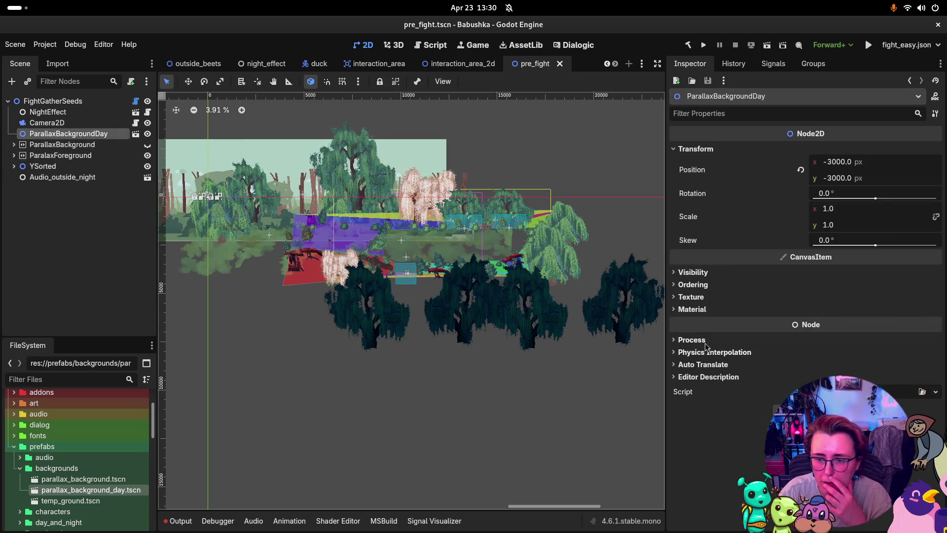
click(697, 285)
click(698, 271)
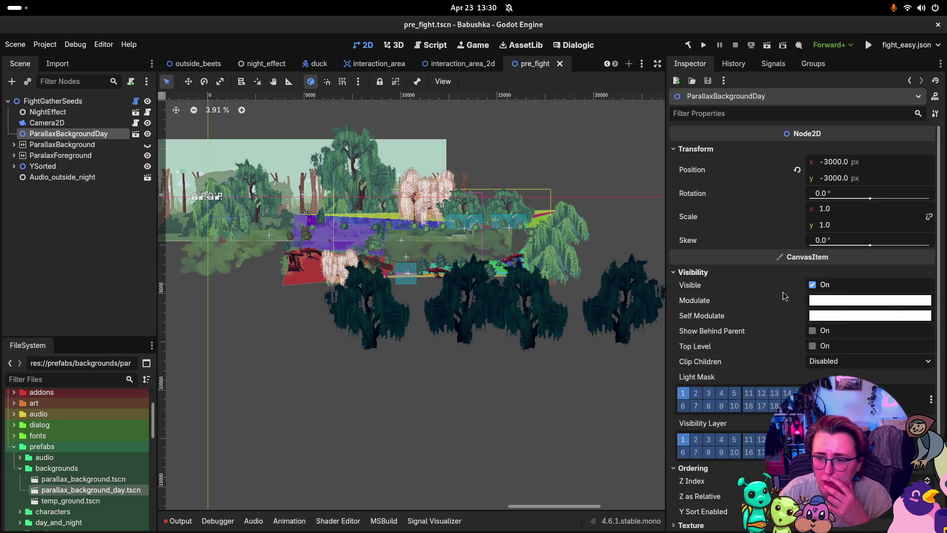
- Start tinting ParallaxBackgroundDay's Modulate colour blue by adjusting red and green
click(881, 300)
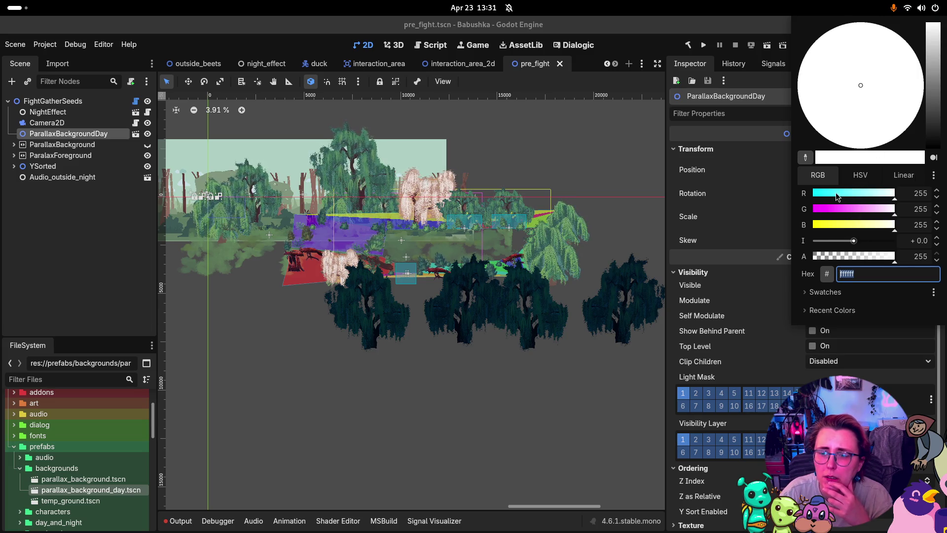
drag(835, 193, 820, 193)
click(834, 209)
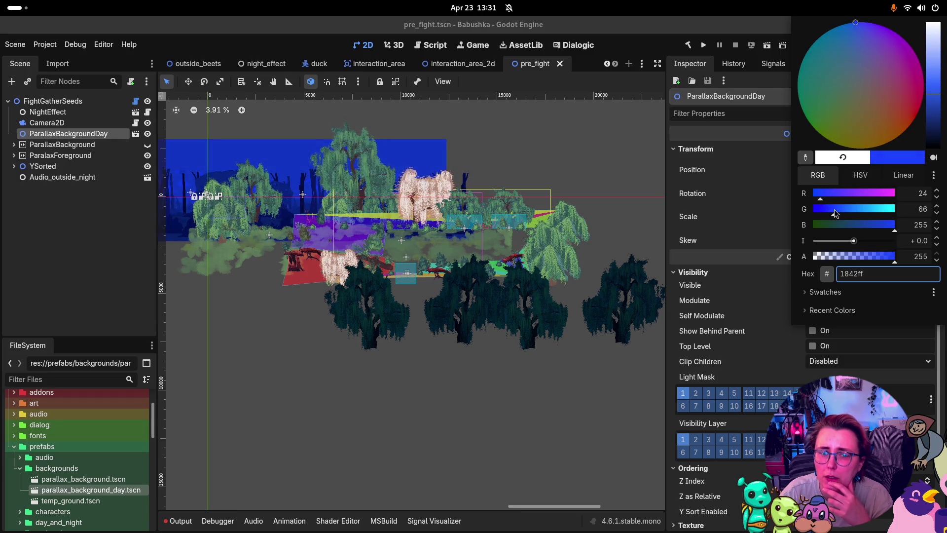
click(826, 193)
drag(853, 241, 849, 246)
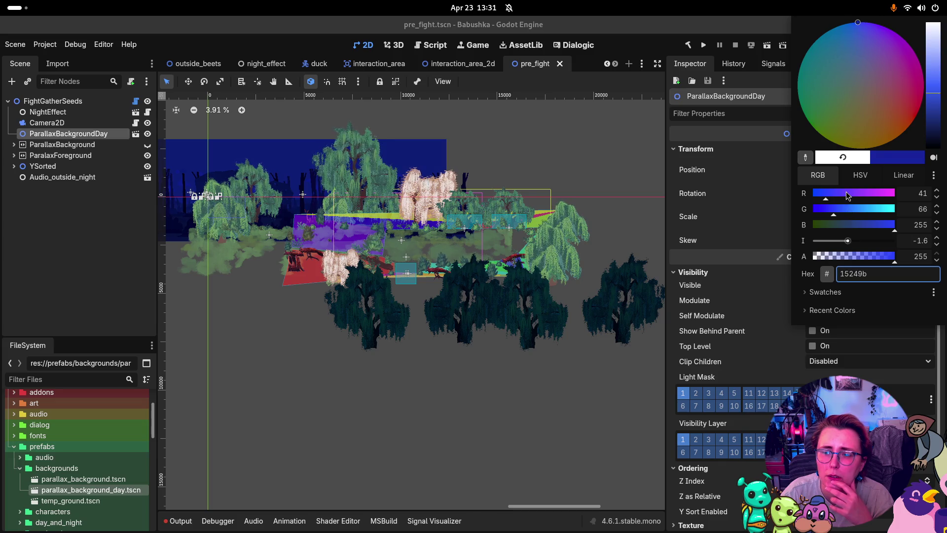
click(847, 193)
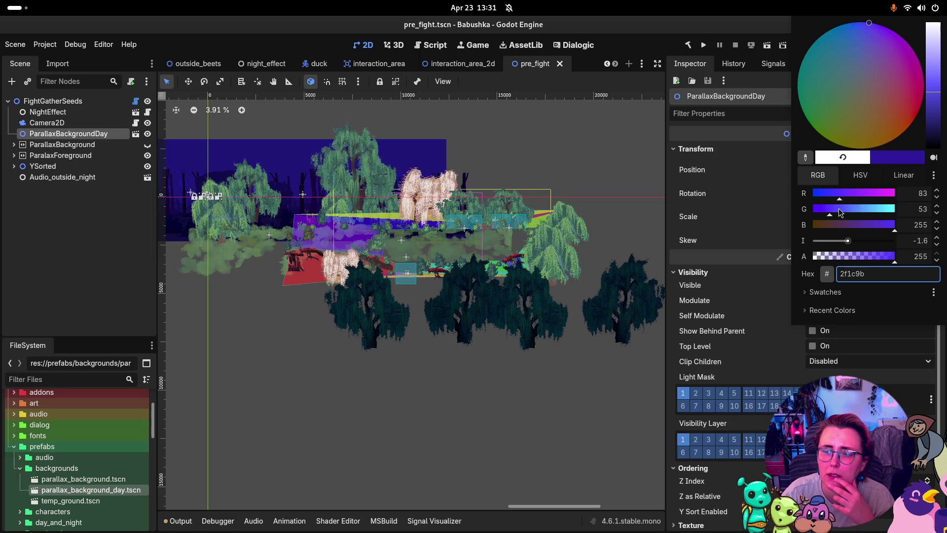
scroll(840, 210, down, 11)
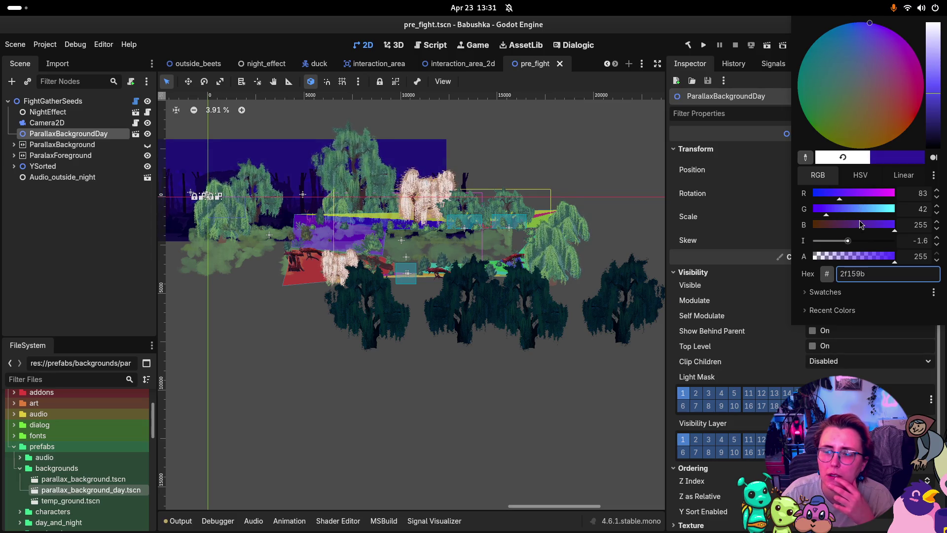
- Fine-tune the tint's green value to settle on dark blue 2f389b
click(848, 209)
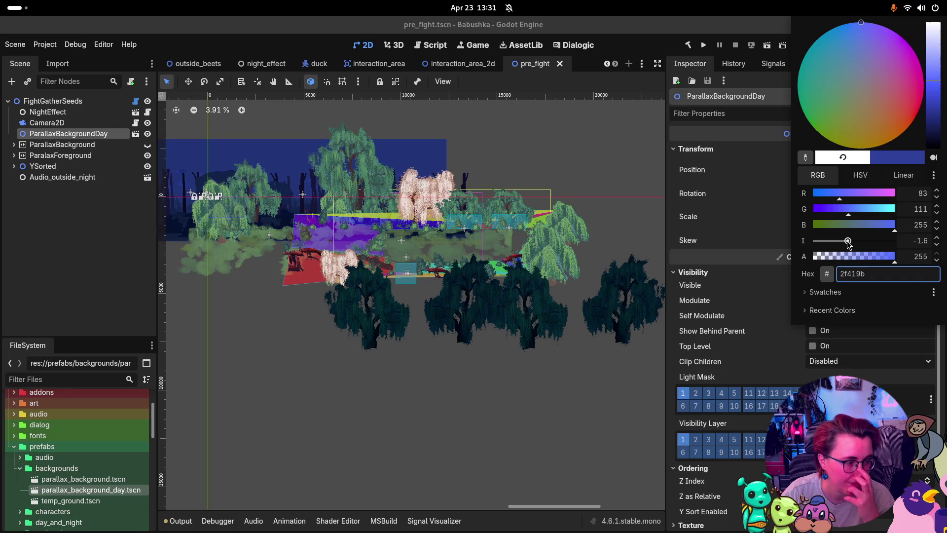
key(Right)
key(Right)
key(Right)
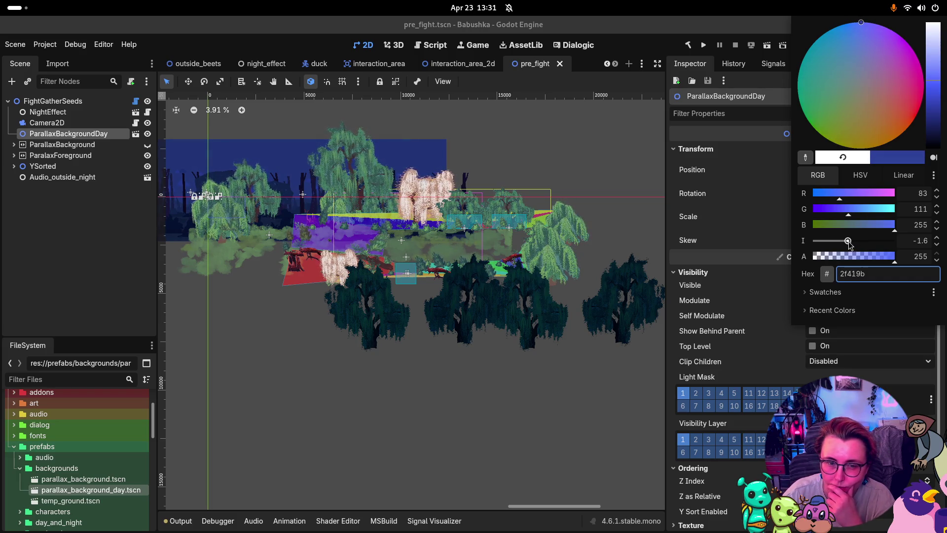
key(Right)
key(Right)
key(Right)
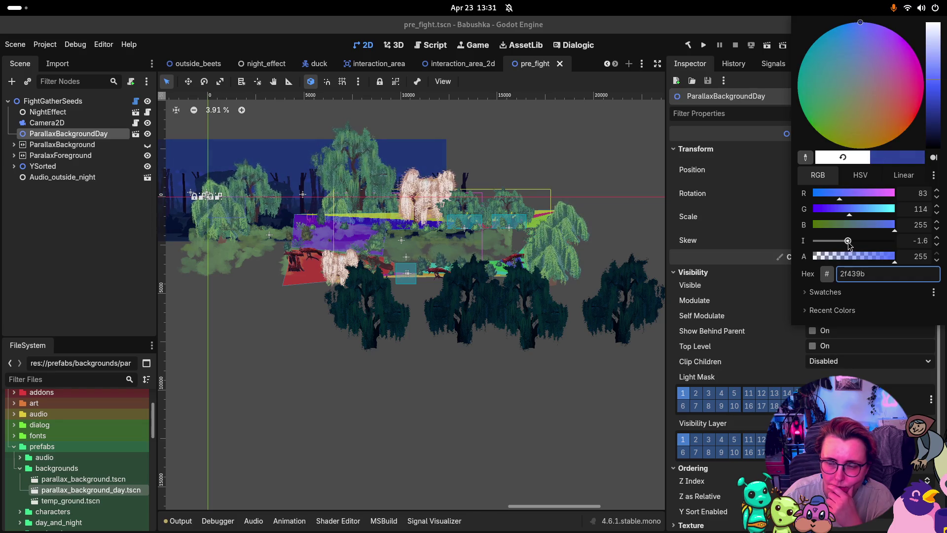
key(Home)
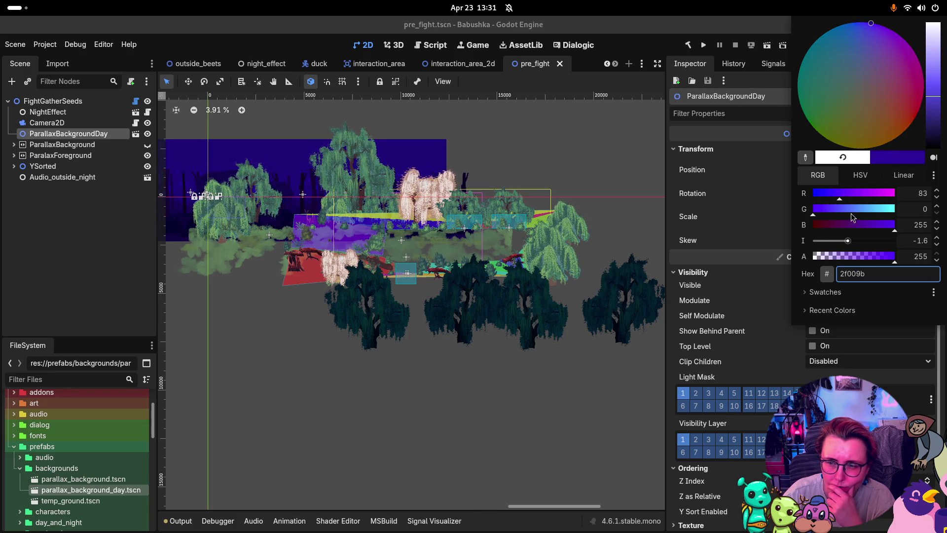
drag(851, 214, 843, 211)
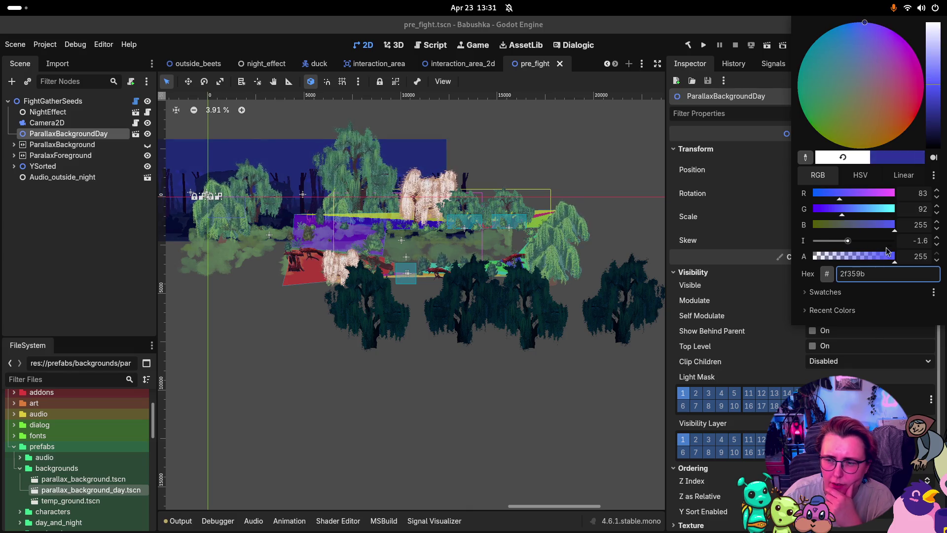
key(Right)
key(Right)
key(Right)
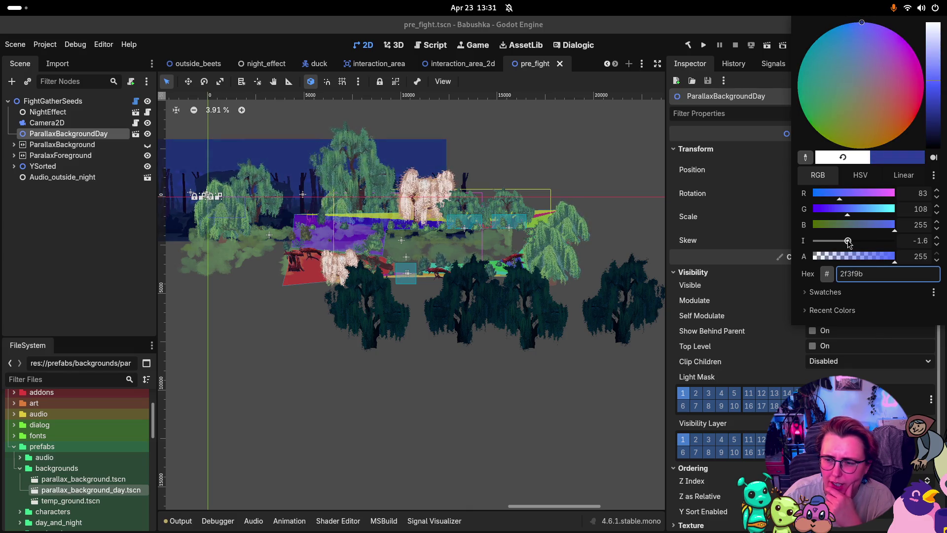
key(Left)
key(Left)
key(Left)
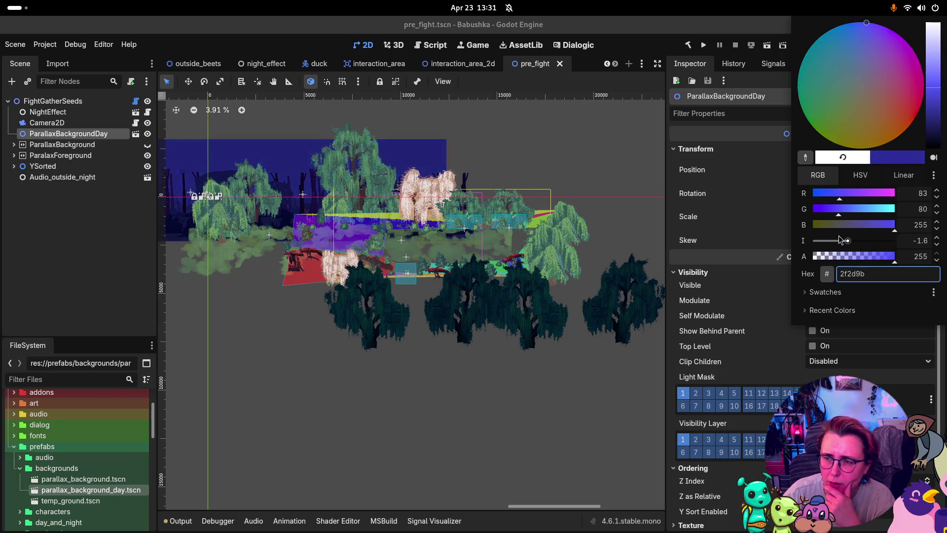
click(937, 94)
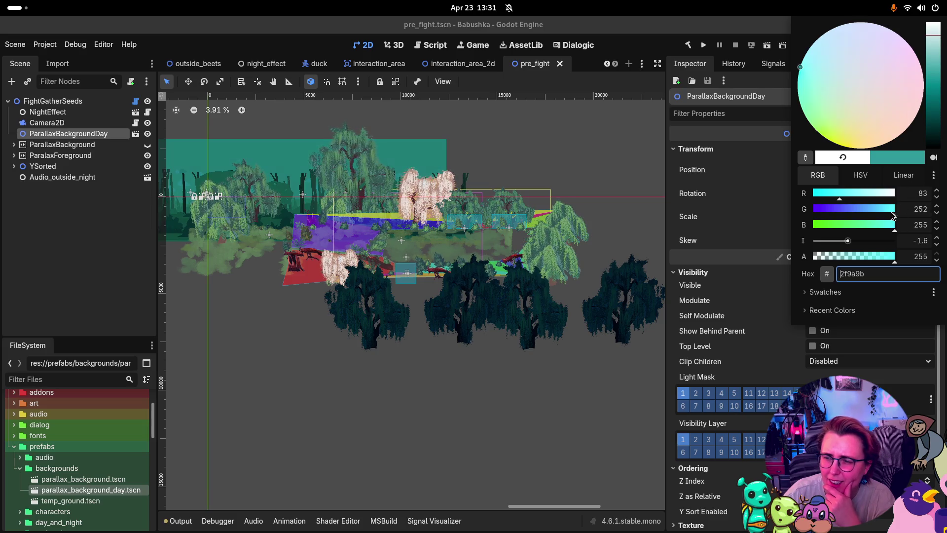
mouse_move(892, 215)
mouse_down()
mouse_move(803, 211)
mouse_move(845, 217)
mouse_up()
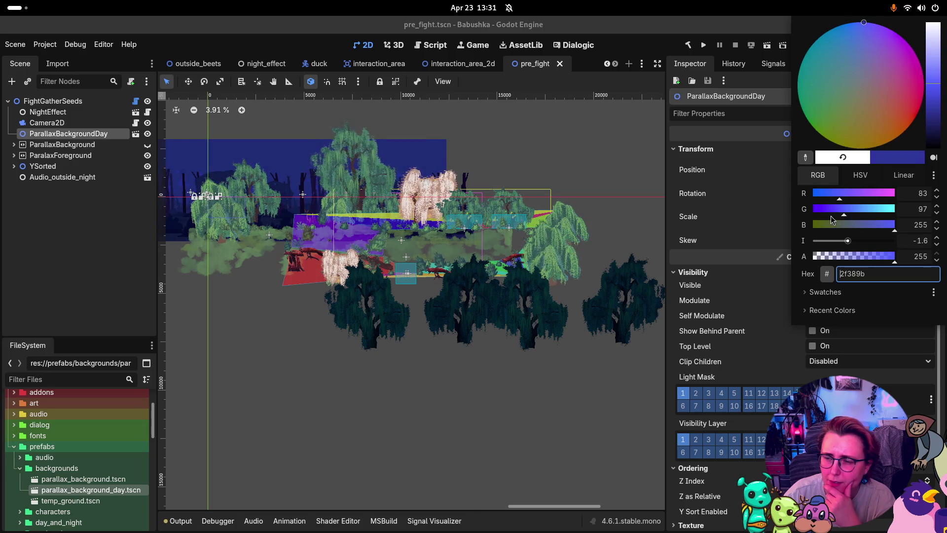
click(733, 244)
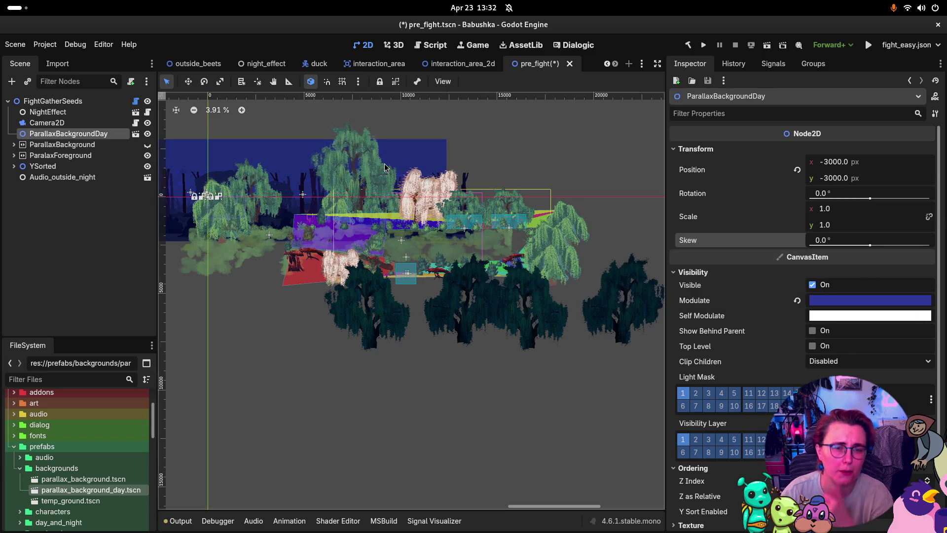
- Save the pre_fight scene with the new tint
scroll(280, 164, down, 2)
scroll(291, 172, up, 7)
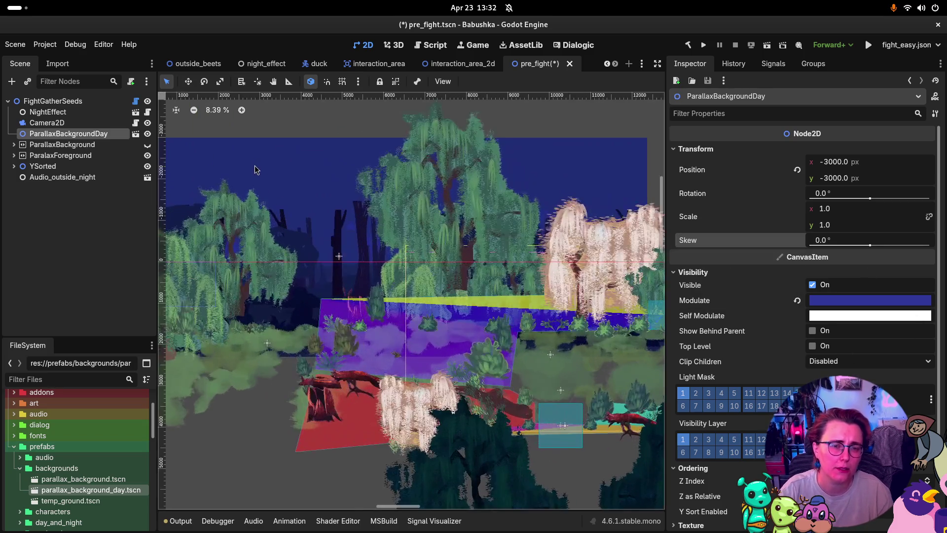
scroll(315, 316, down, 5)
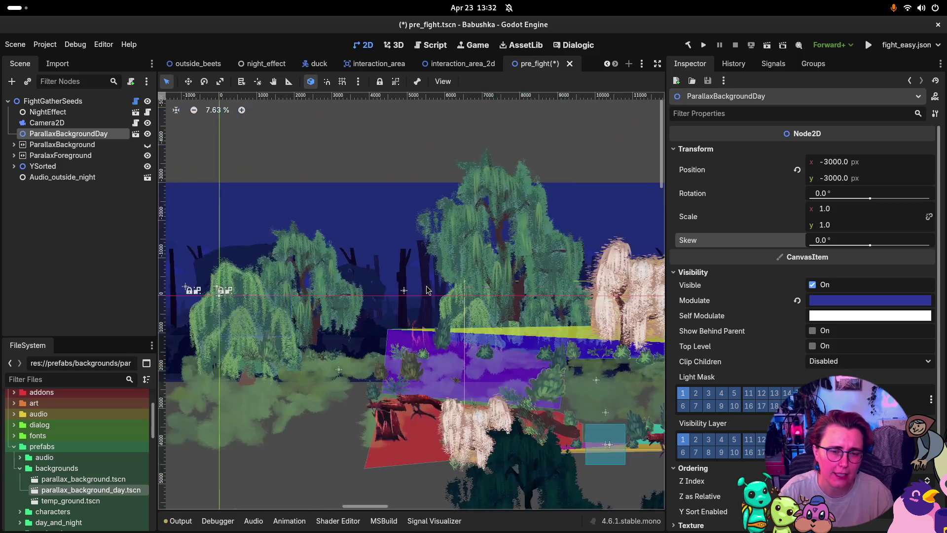
key(ctrl+s)
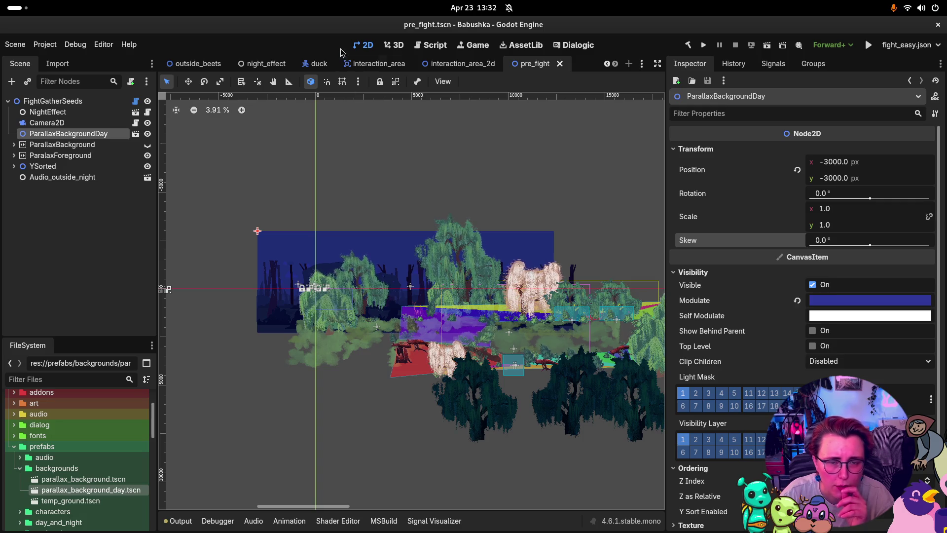
- Test-run the project into a New Game, stop it, and launch it again
click(706, 45)
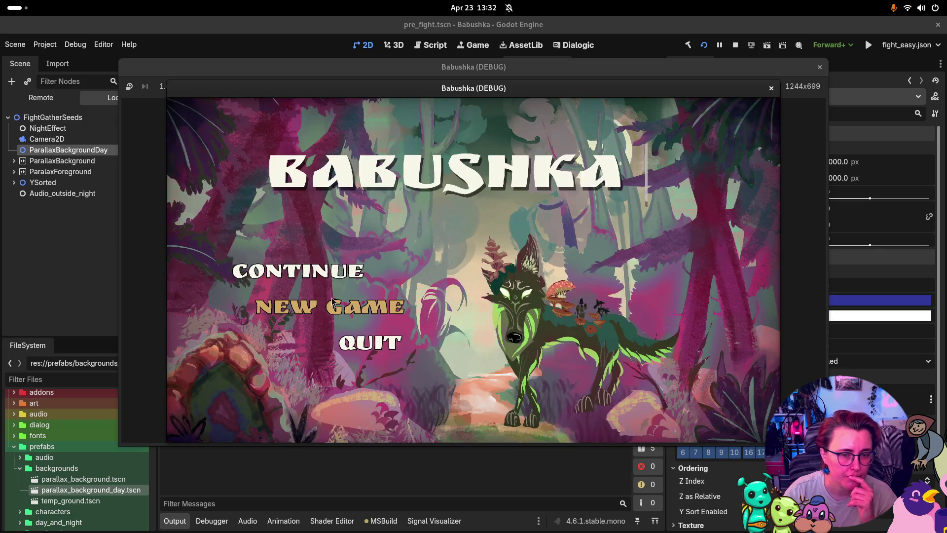
click(333, 302)
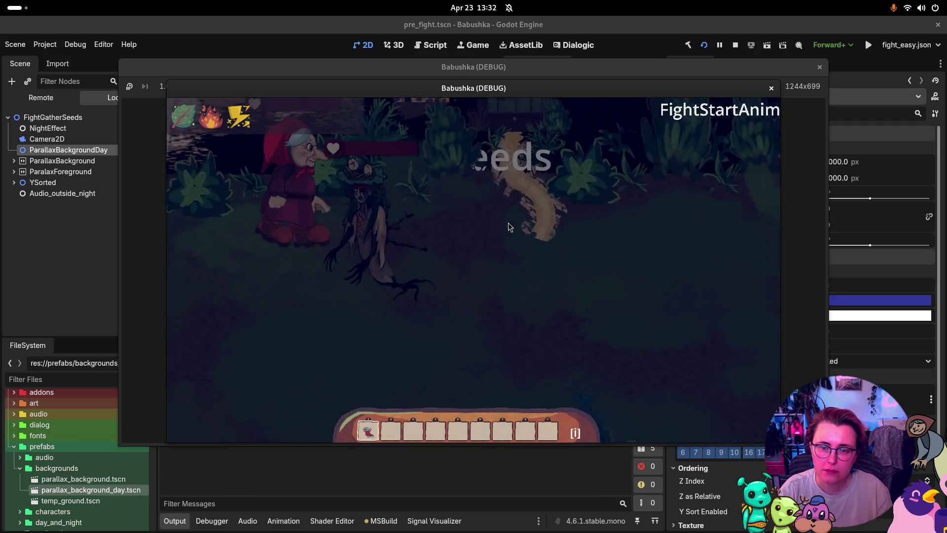
click(820, 66)
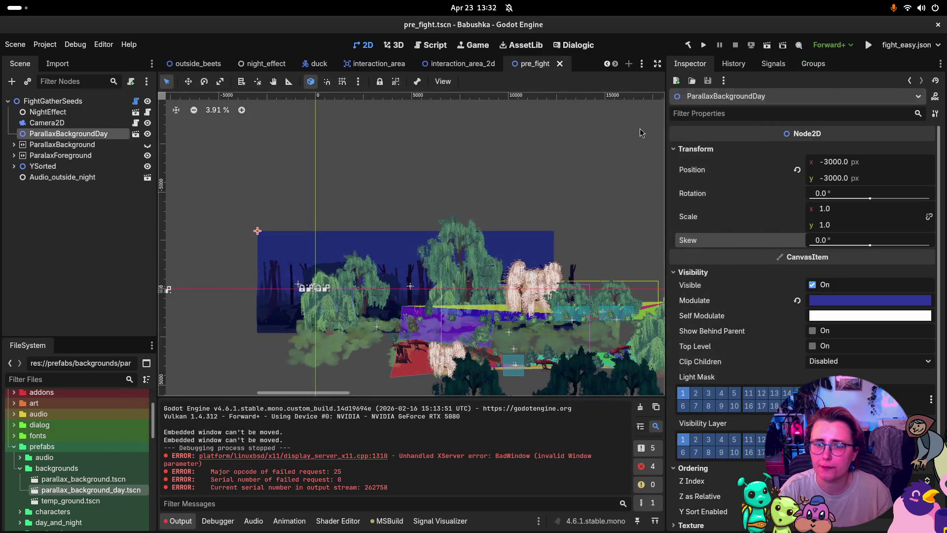
click(705, 44)
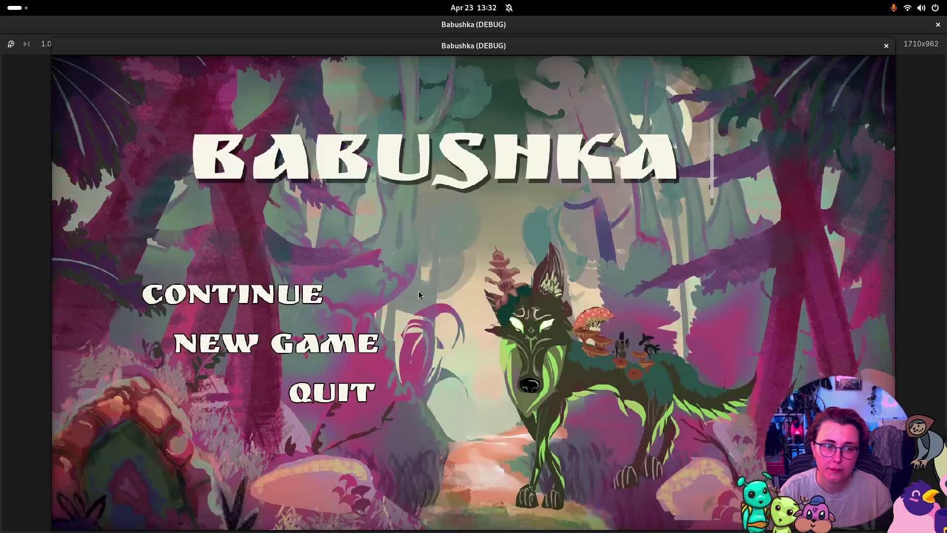
- Start a New Game and walk the babushka past the well to the cottage door
click(295, 365)
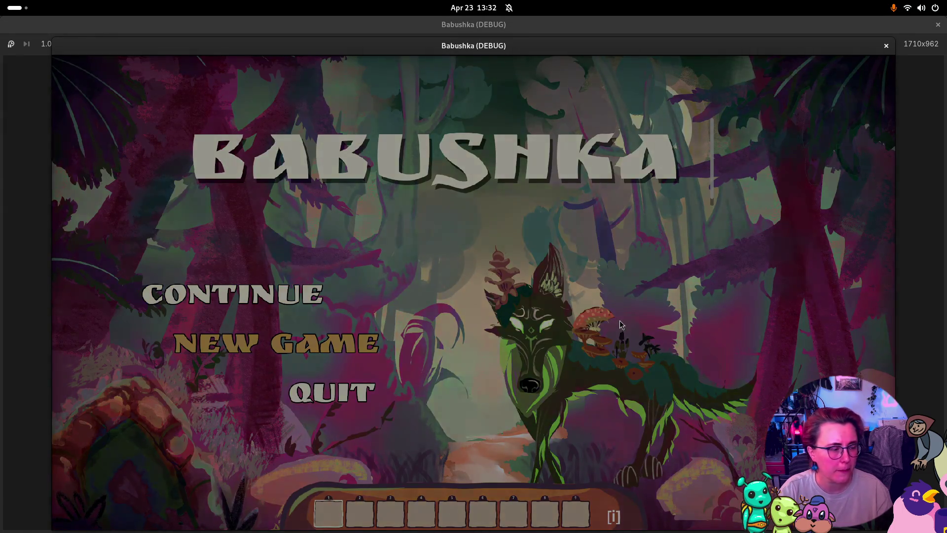
key(a)
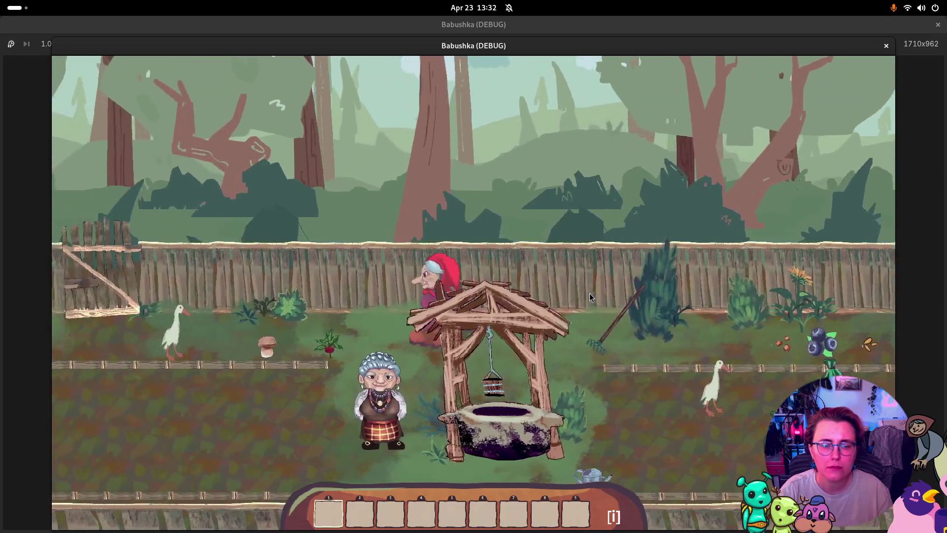
key(s)
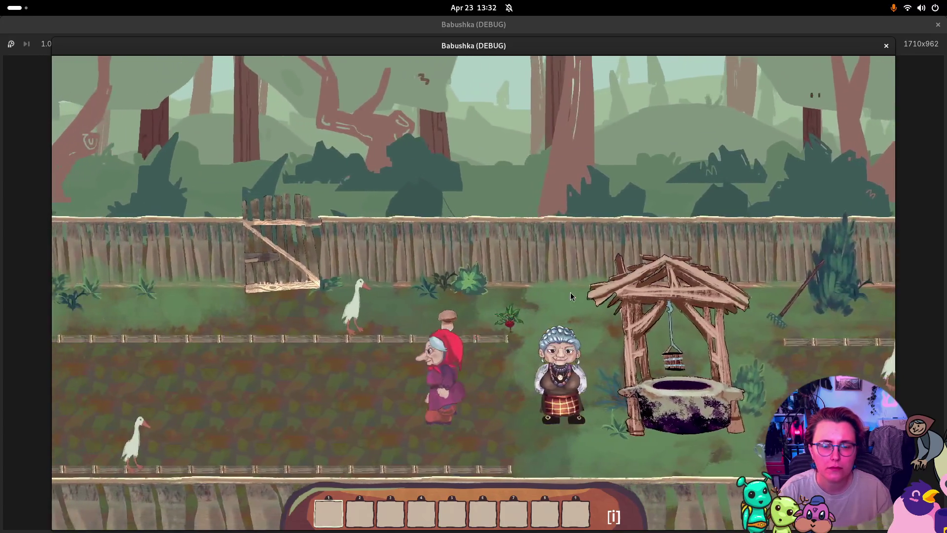
key(a)
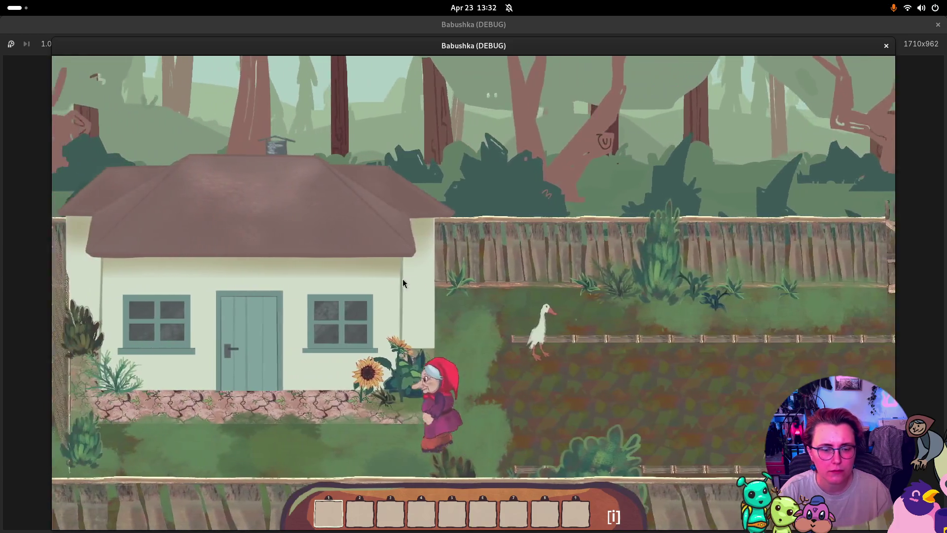
key(a)
key(w)
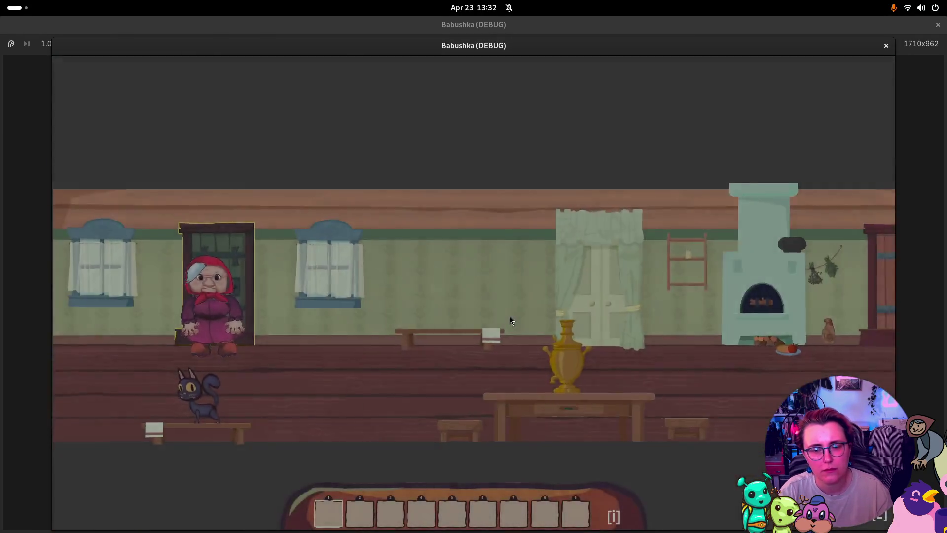
- Walk the babushka through the cottage room, bedroom and yard, out the fence gate
key(d)
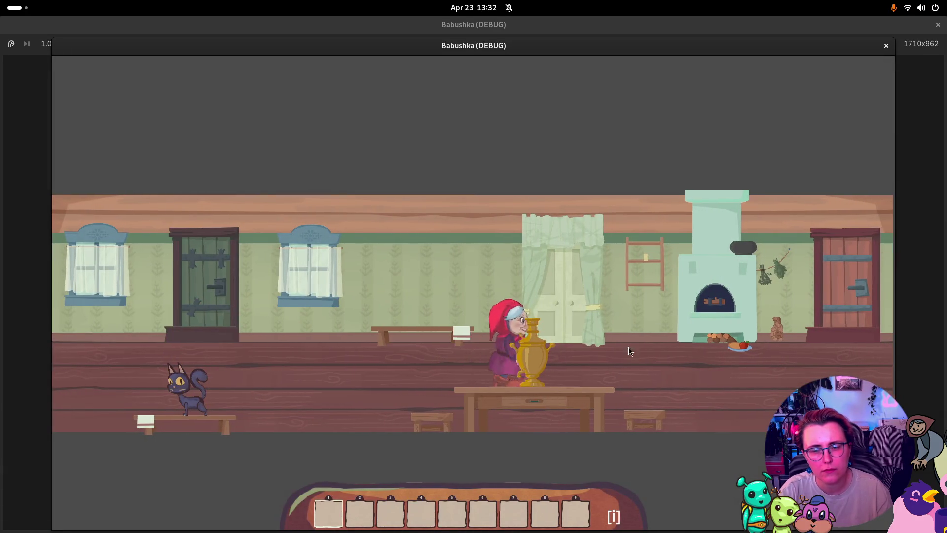
key(w)
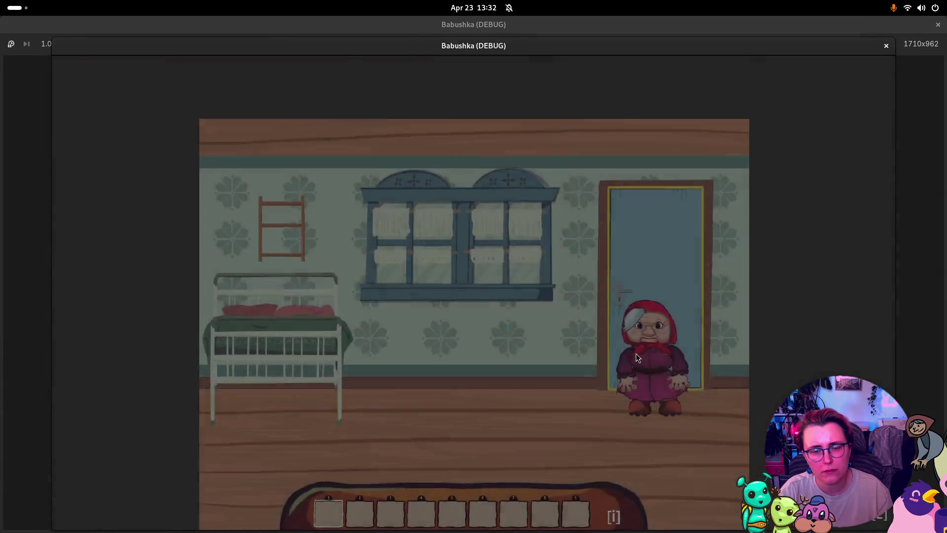
key(a)
key(w)
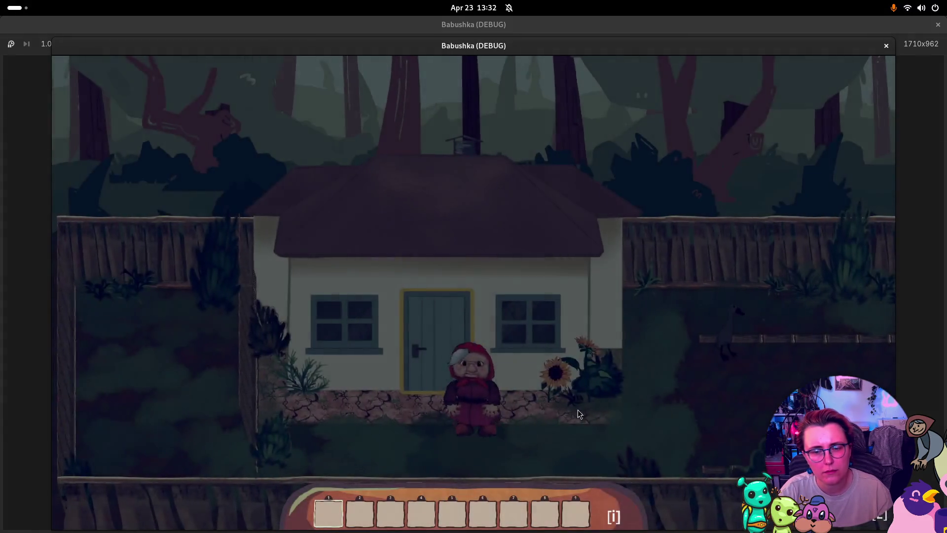
key(d)
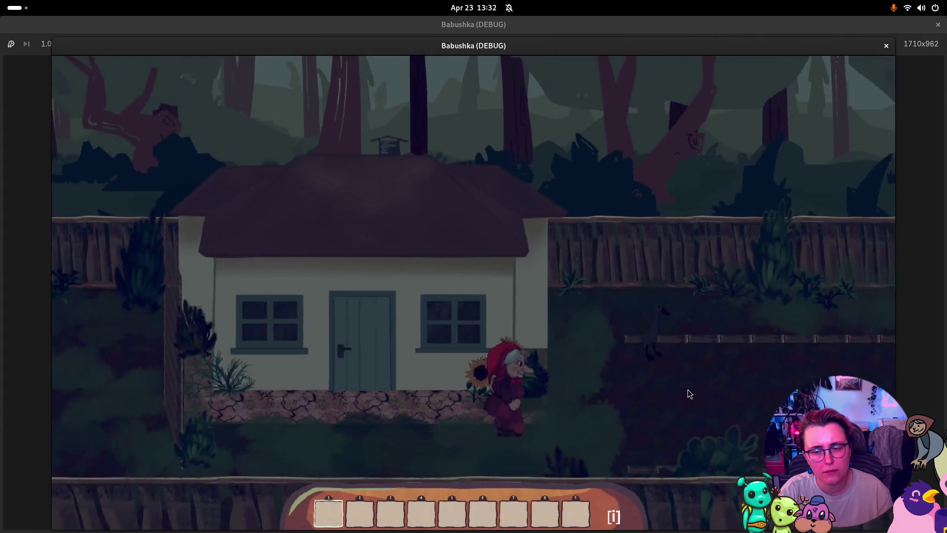
key(s)
key(w)
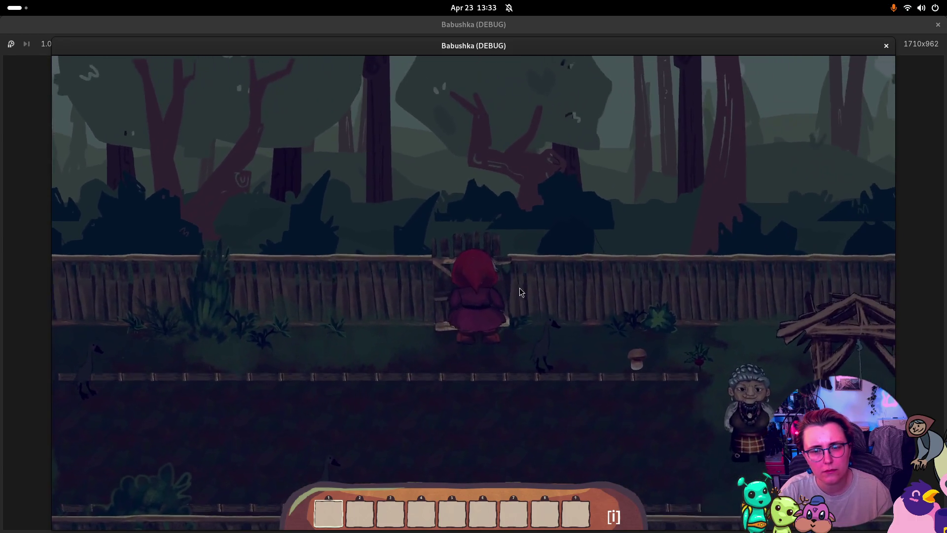
key(w)
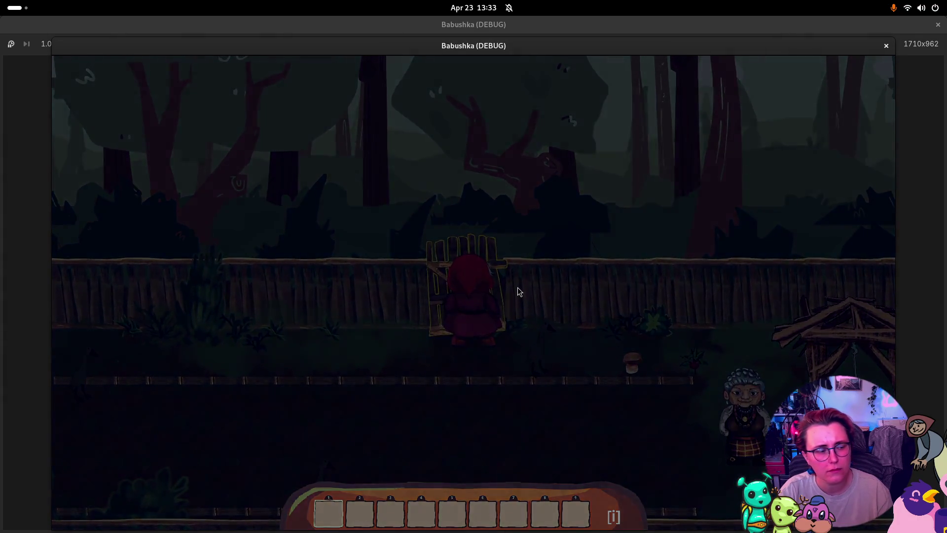
- Walk right across the night-tinted clearing and around the two seeds doors
key(d)
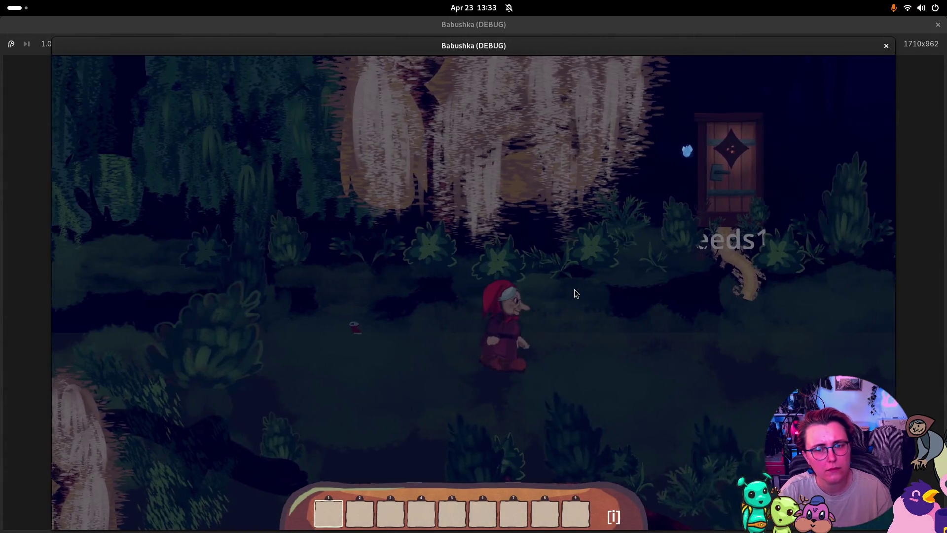
key(d)
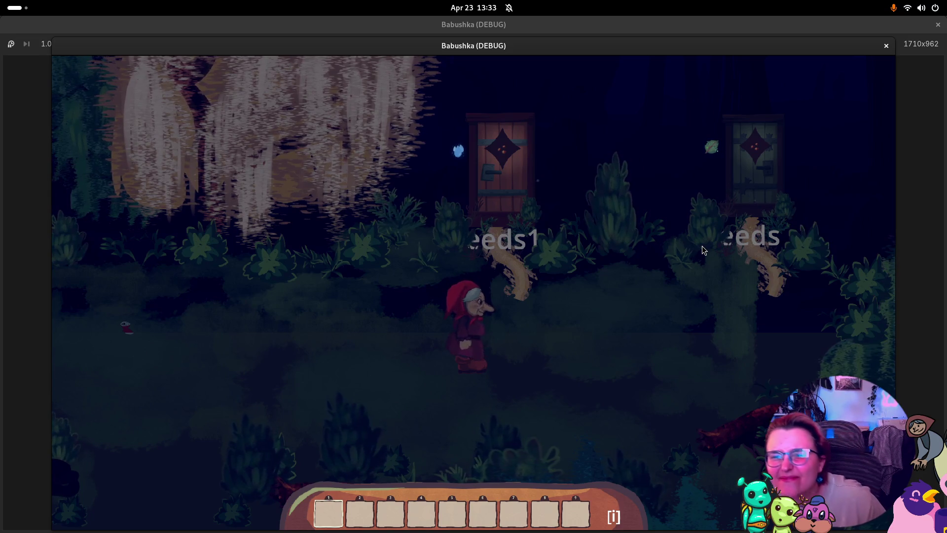
key(d)
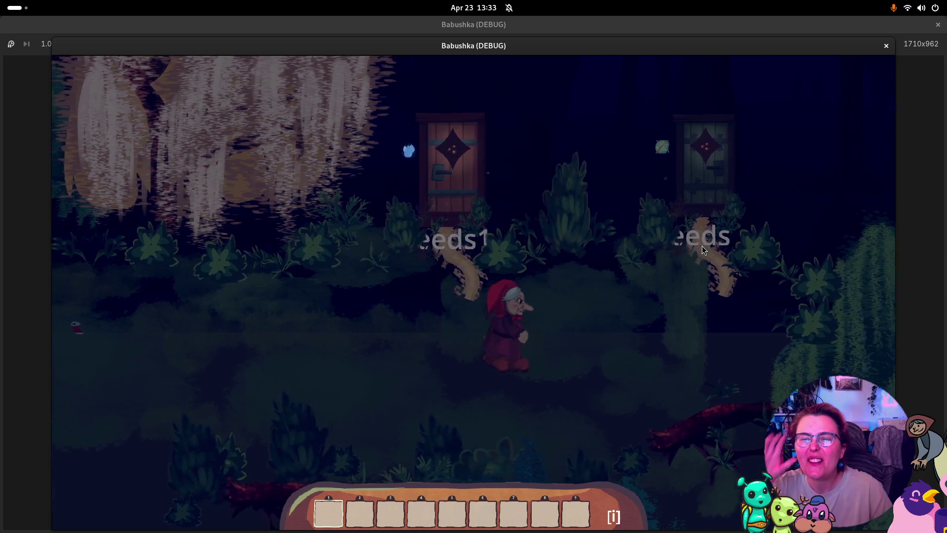
key(d)
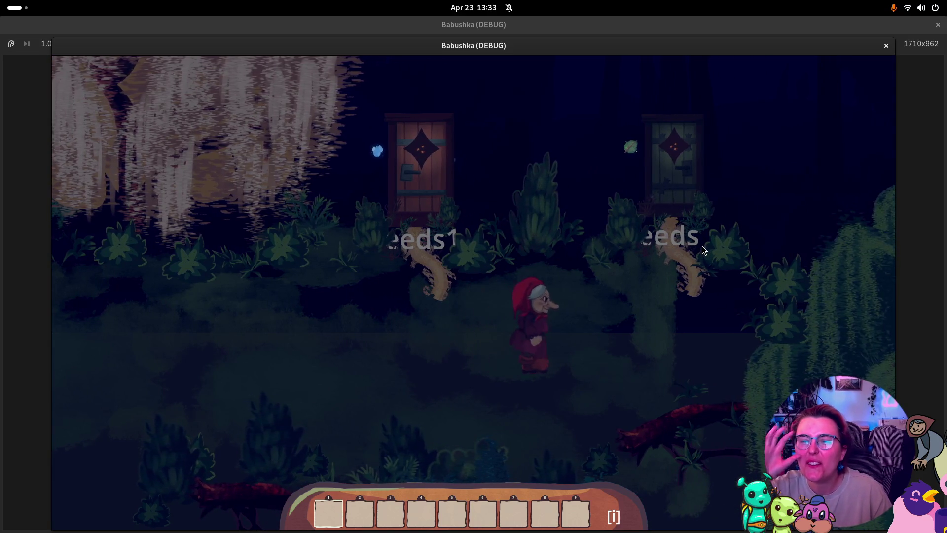
key(a)
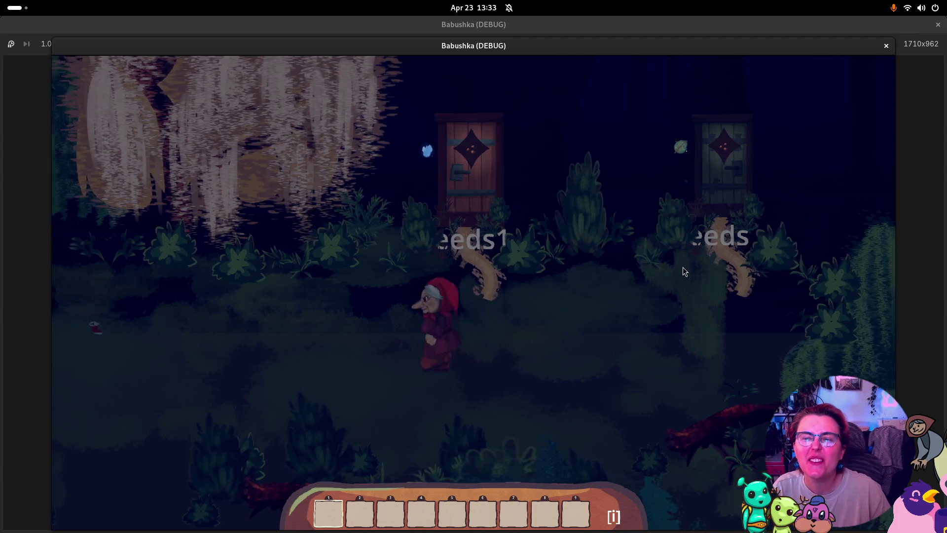
key(d)
key(s)
key(w)
key(a)
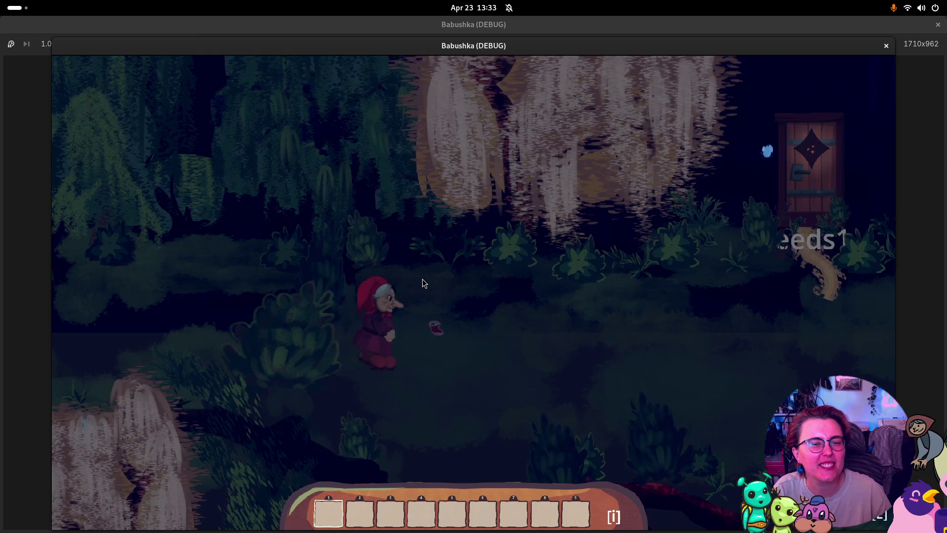
key(d)
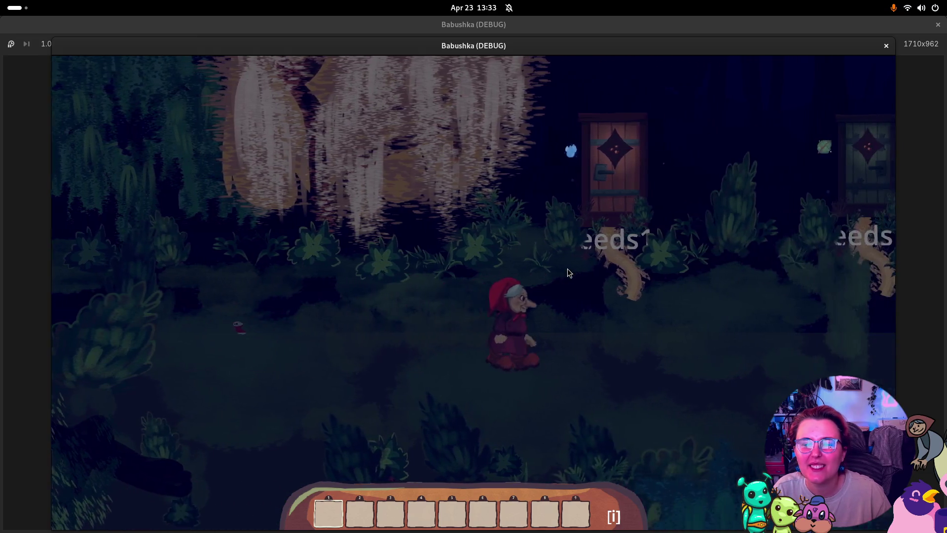
key(d)
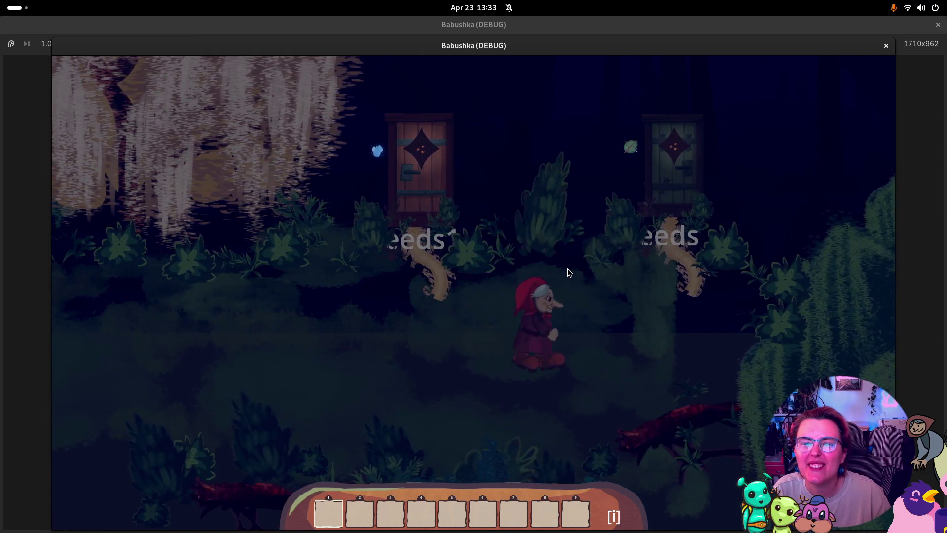
key(d)
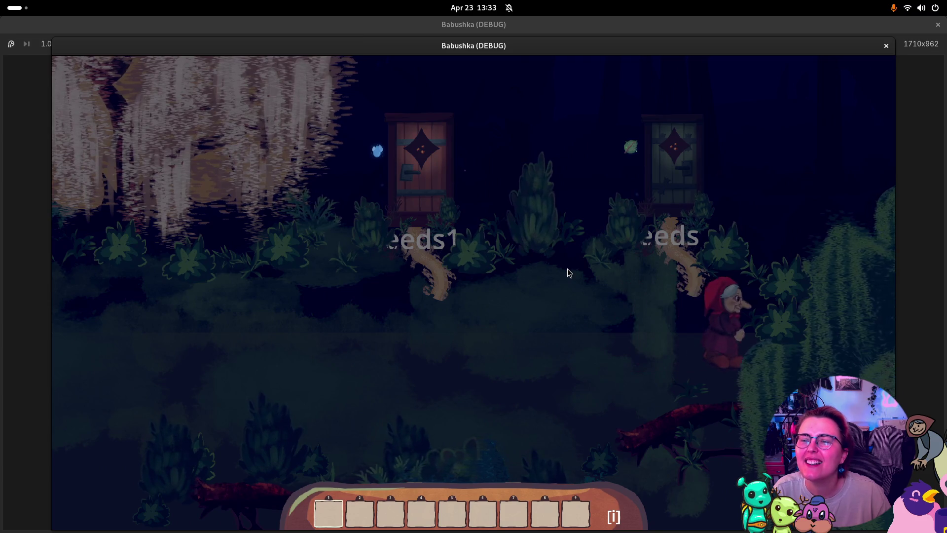
key(a)
key(w)
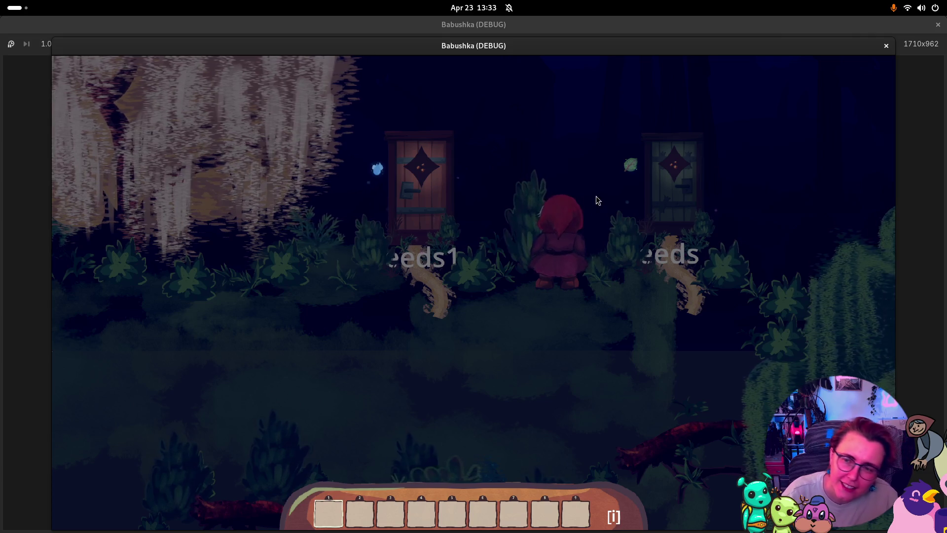
key(s)
key(d)
- Walk back left along the upper path, then stop the running game
key(a)
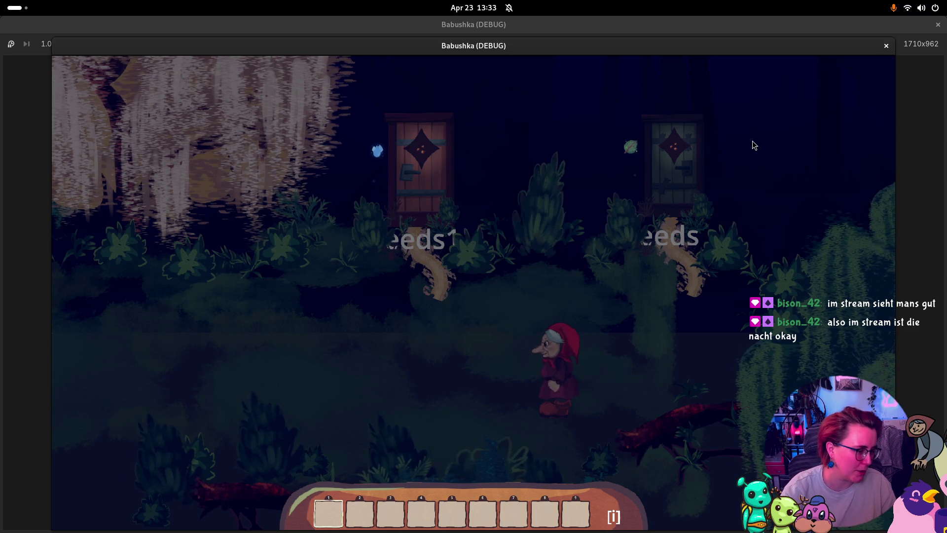
key(a)
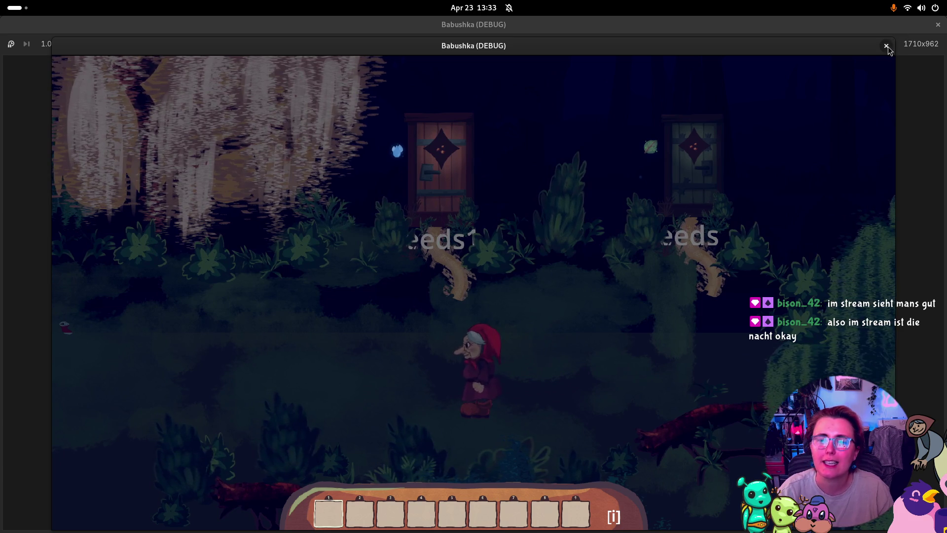
key(w)
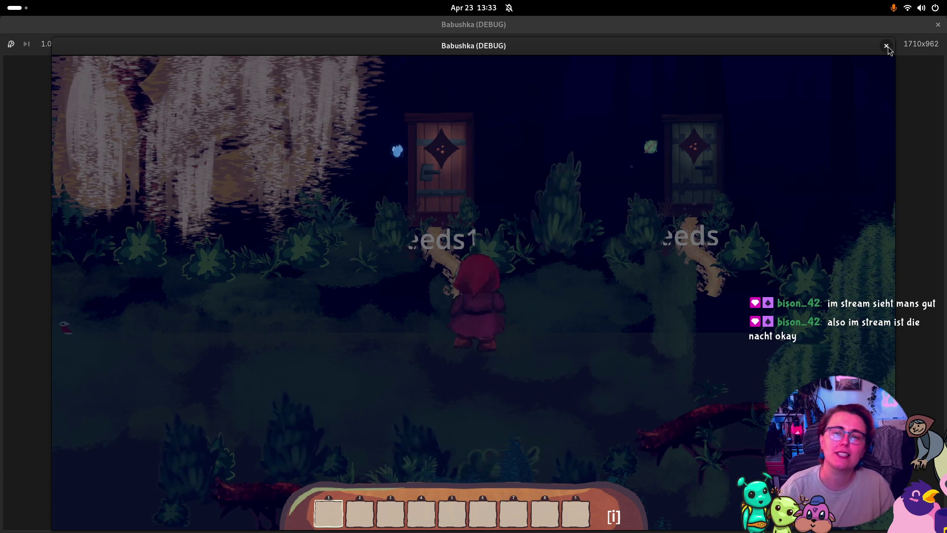
key(d)
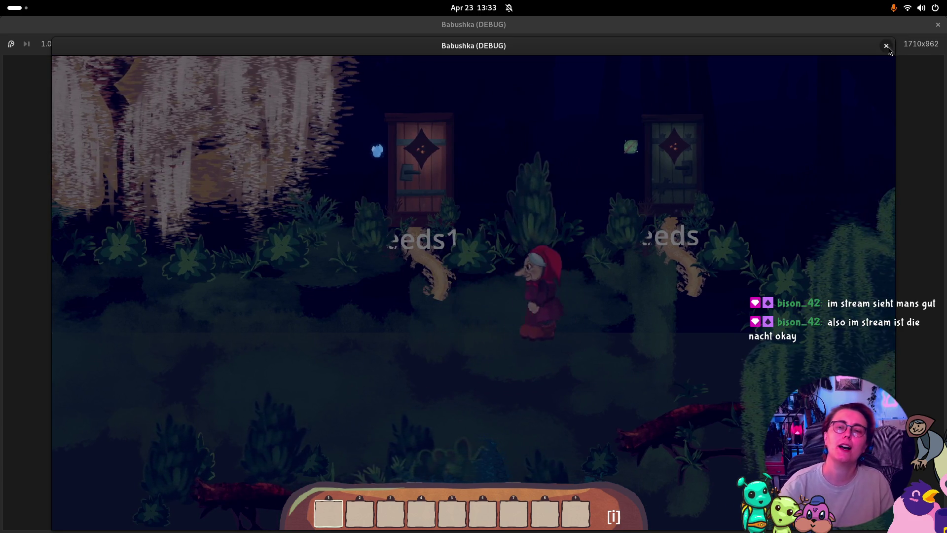
key(a)
key(s)
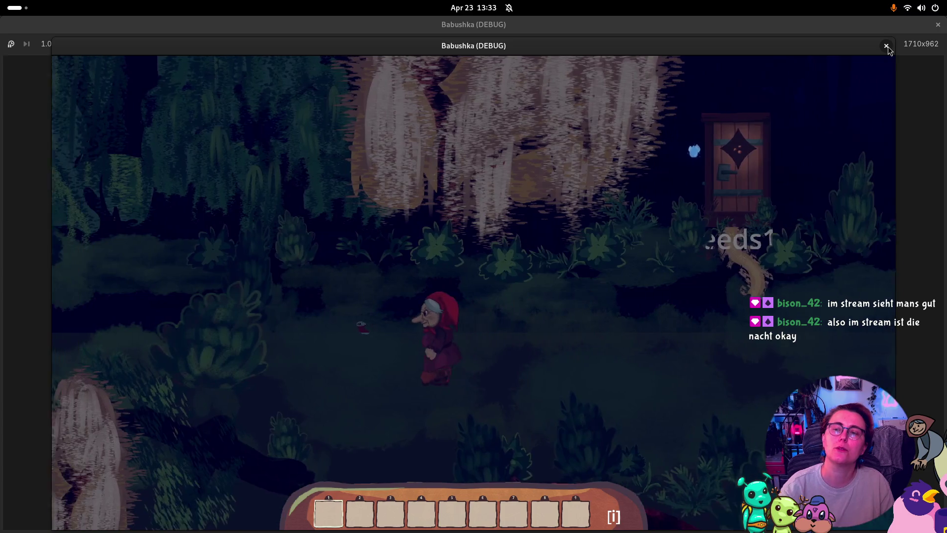
key(a)
key(s)
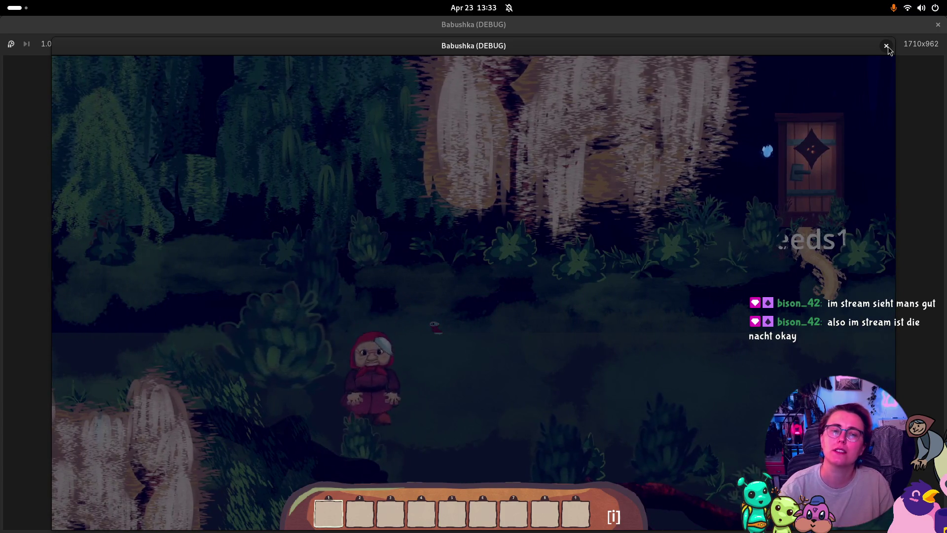
key(d)
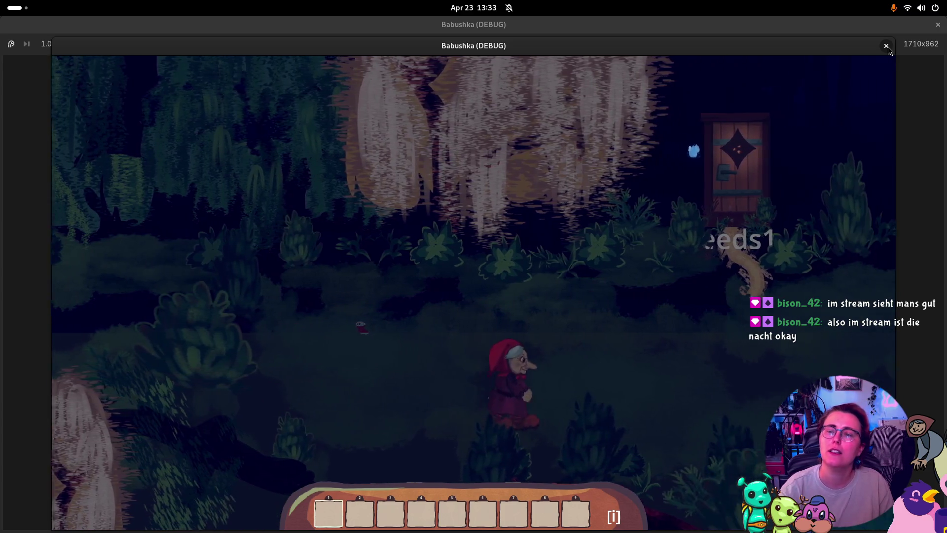
key(d)
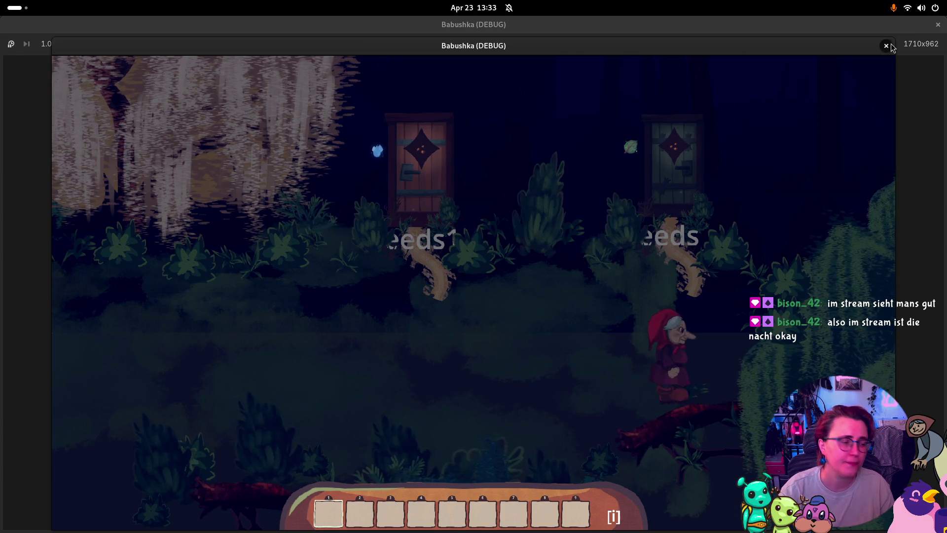
click(887, 46)
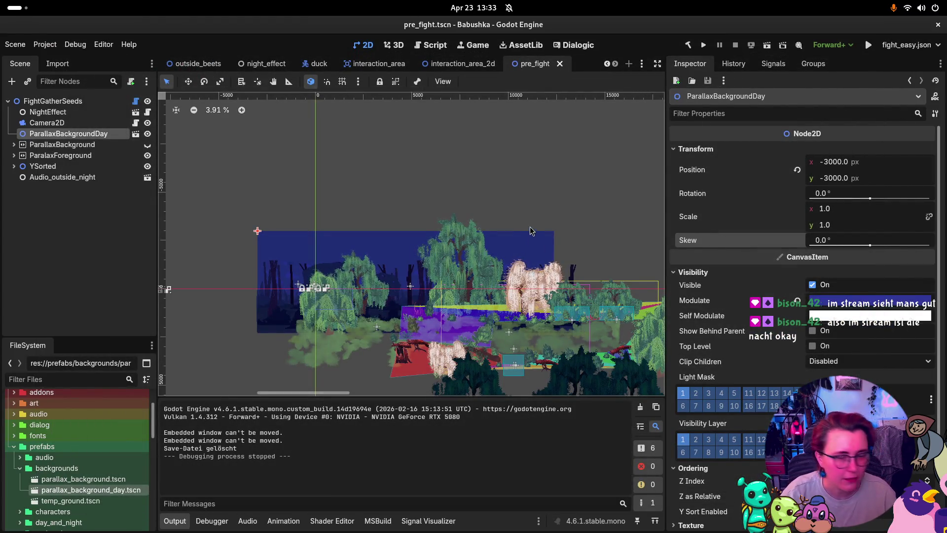
- Open the fight_gather_seeds scene from the fight_scenes folder
click(54, 144)
click(57, 134)
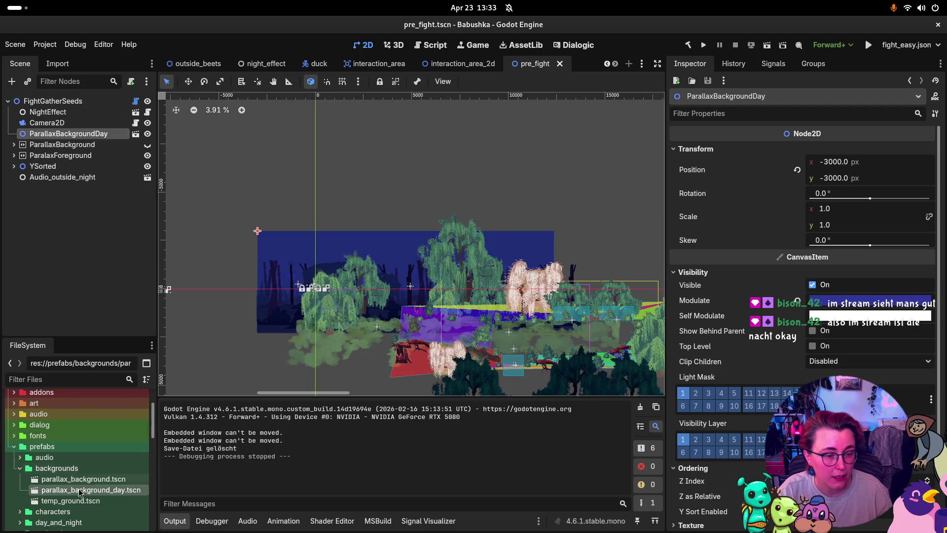
scroll(51, 485, down, 10)
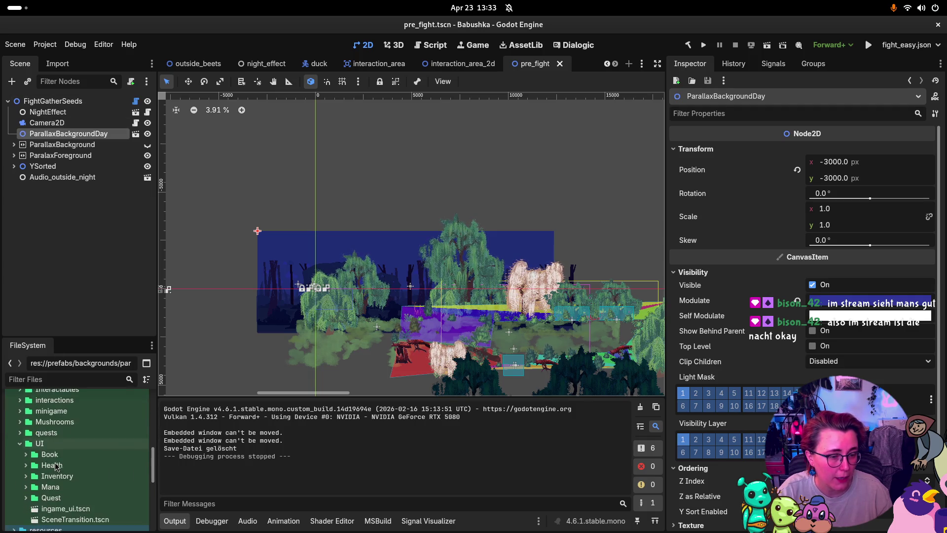
scroll(53, 464, down, 3)
double_click(62, 447)
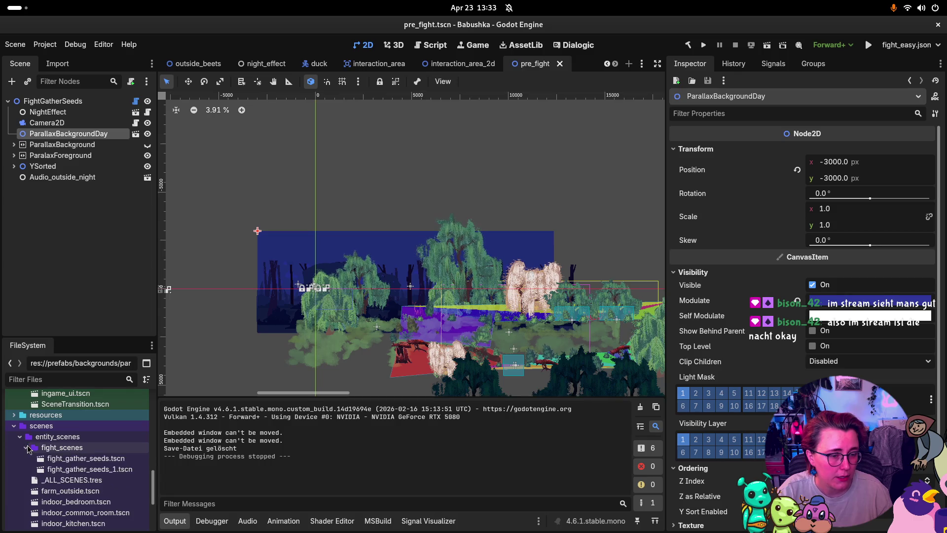
double_click(80, 459)
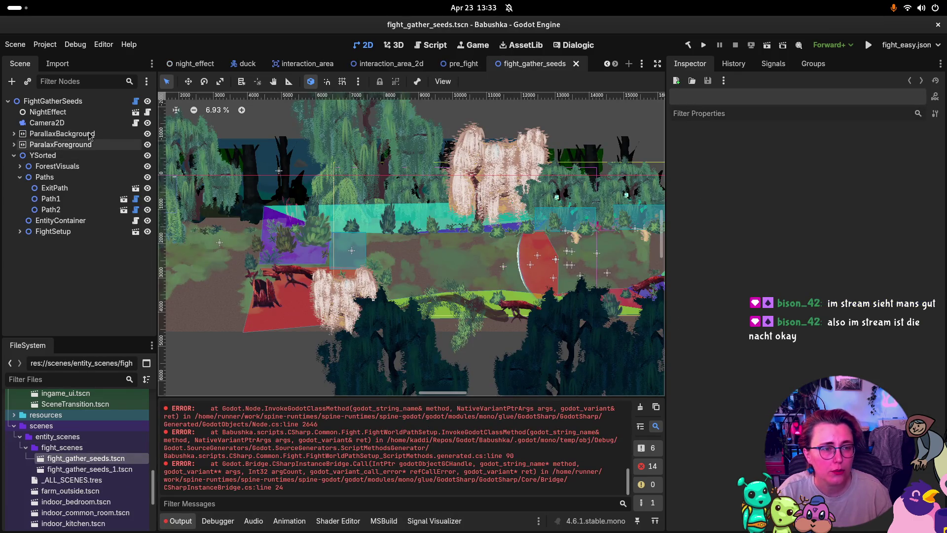
- Hide the ParallaxBackground layer and paste ParallaxBackgroundDay into the scene
click(149, 133)
click(147, 135)
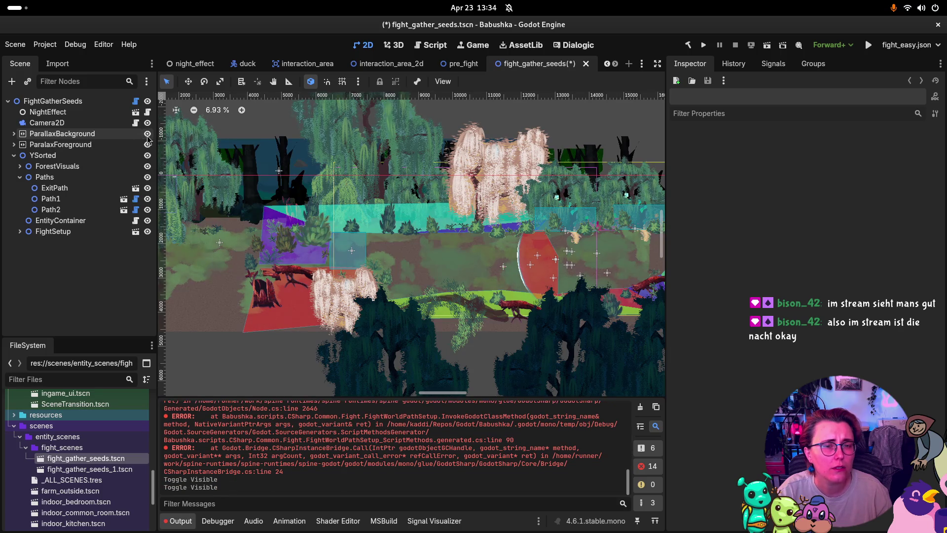
click(147, 134)
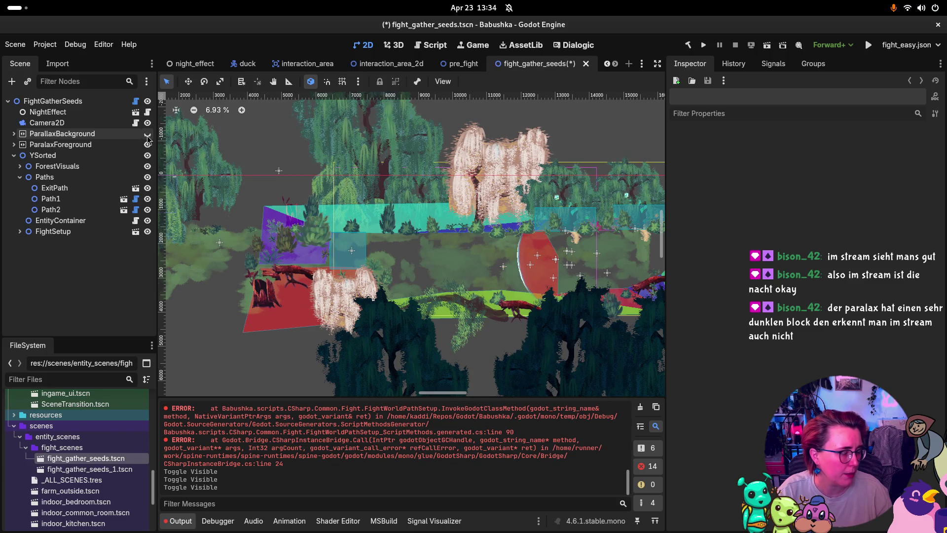
key(ctrl+v)
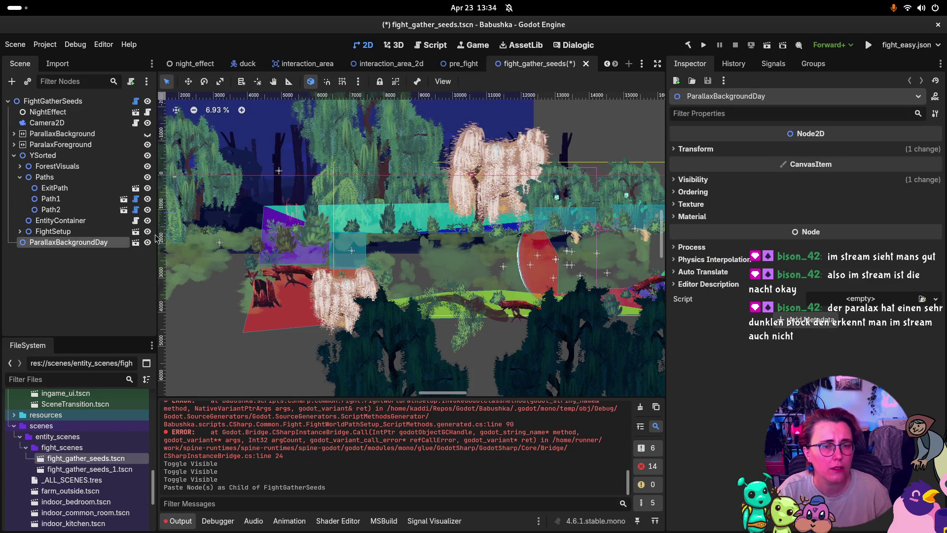
click(695, 149)
click(701, 150)
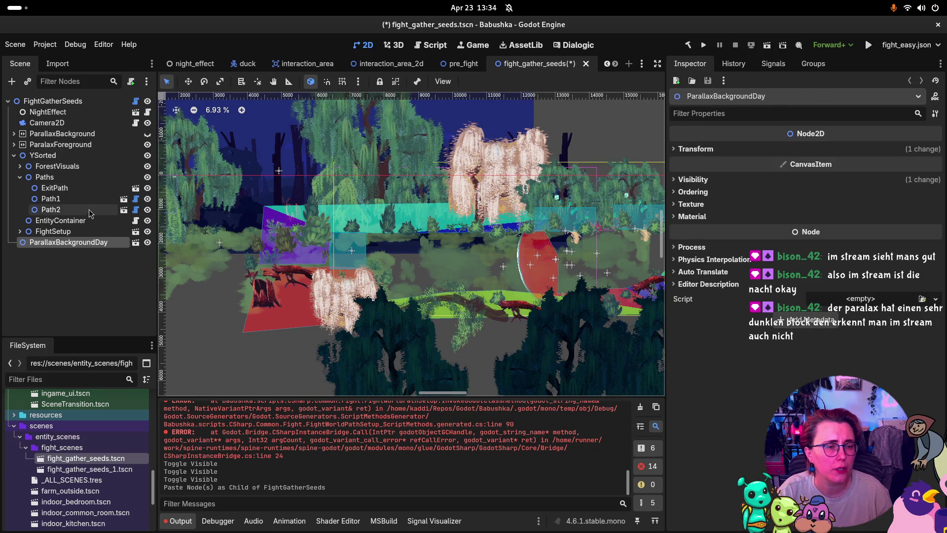
- Move ParallaxBackgroundDay near the top of the tree and delete the old ParallaxBackground
mouse_move(69, 242)
mouse_down()
mouse_move(70, 141)
mouse_move(44, 130)
mouse_up()
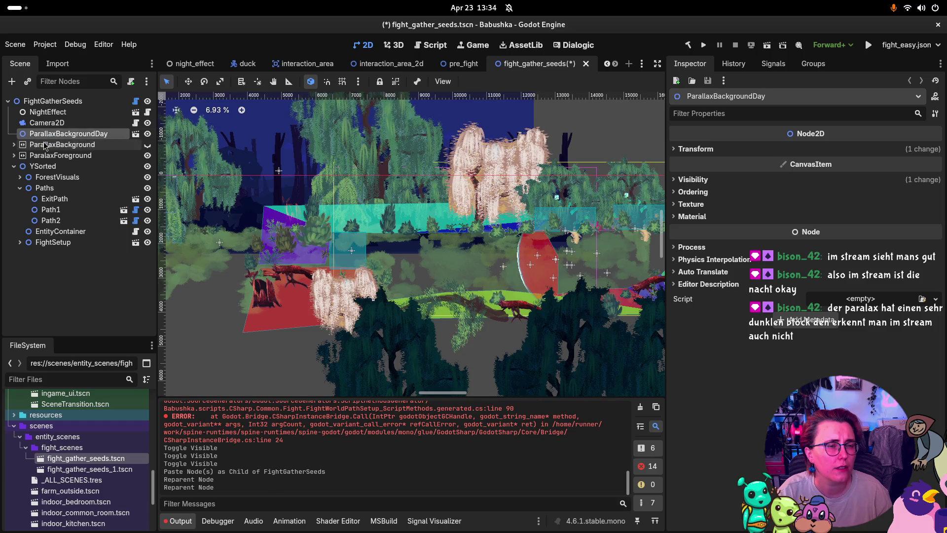
click(44, 145)
key(Delete)
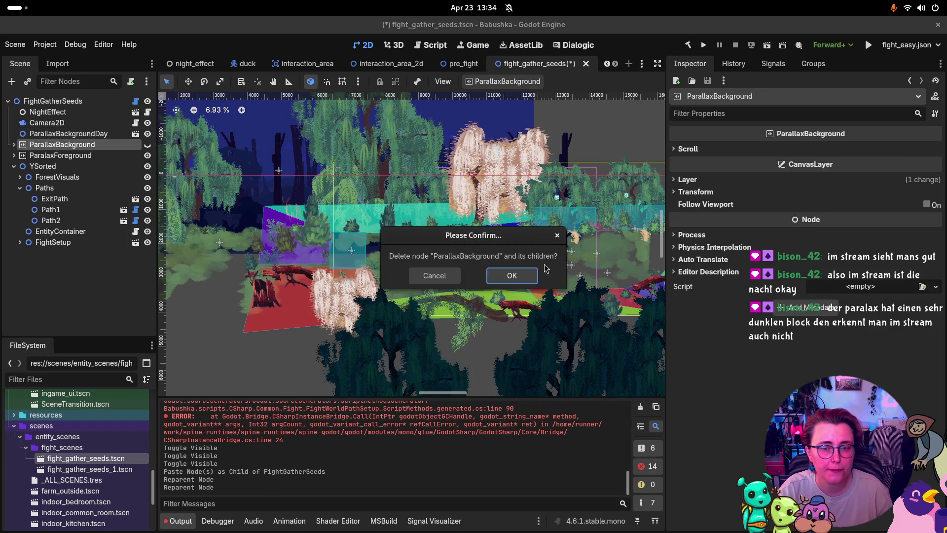
- Confirm removing ParallaxBackground from fight_gather_seeds, then delete it from pre_fight and save
click(491, 274)
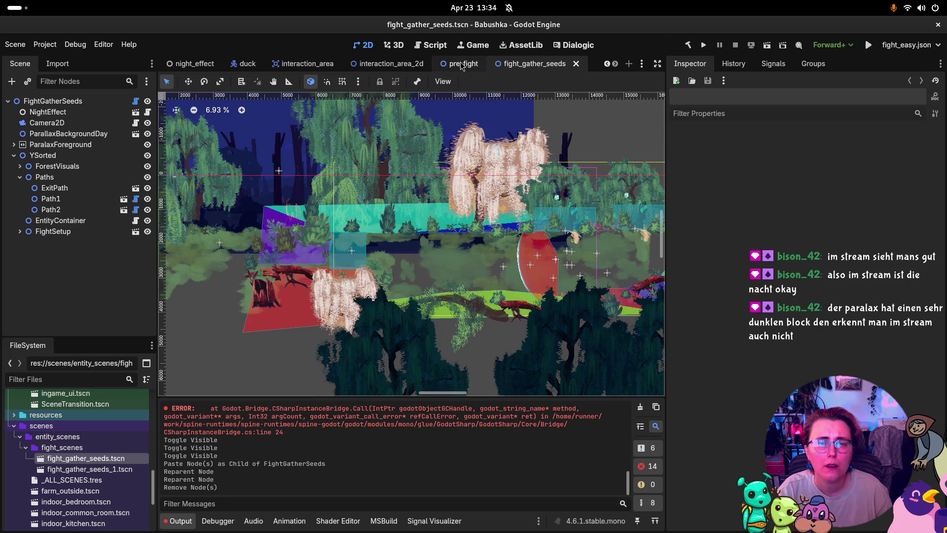
click(461, 62)
click(71, 145)
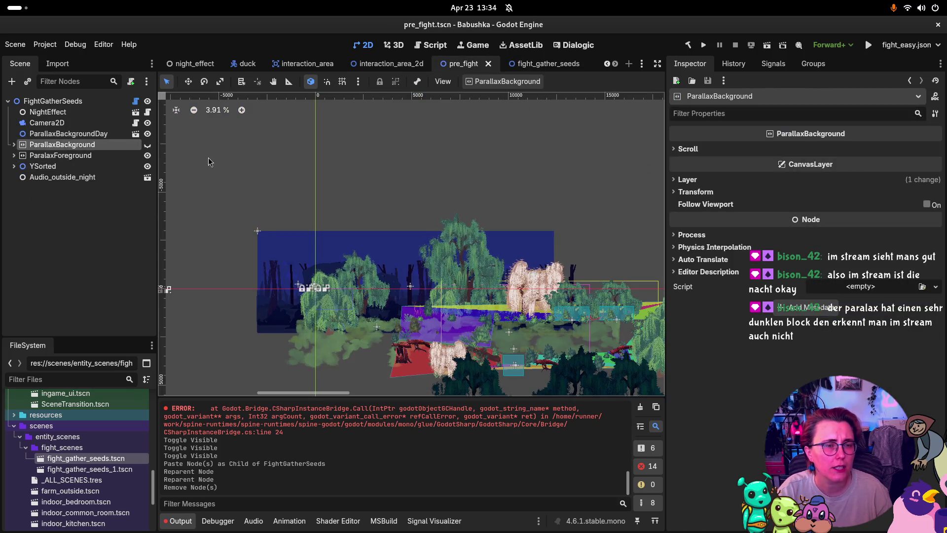
key(Delete)
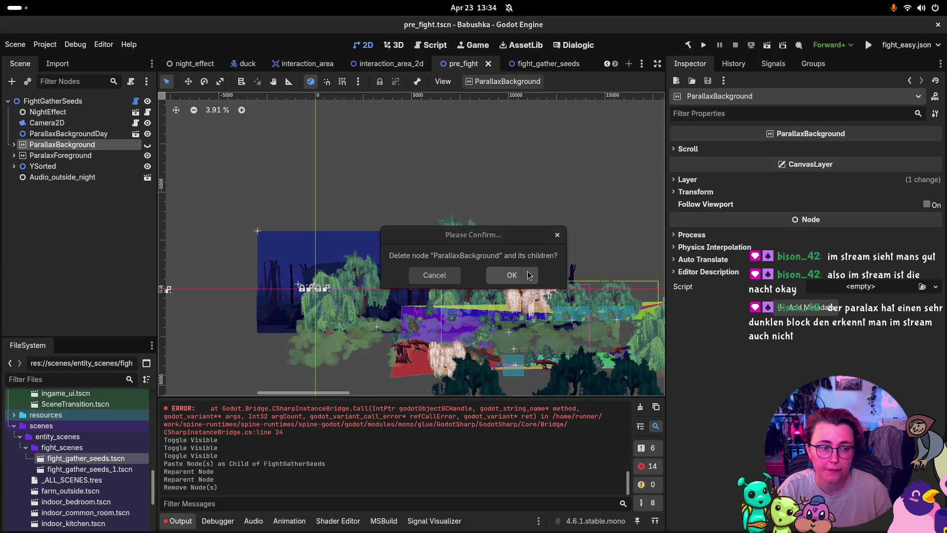
key(Return)
key(ctrl+s)
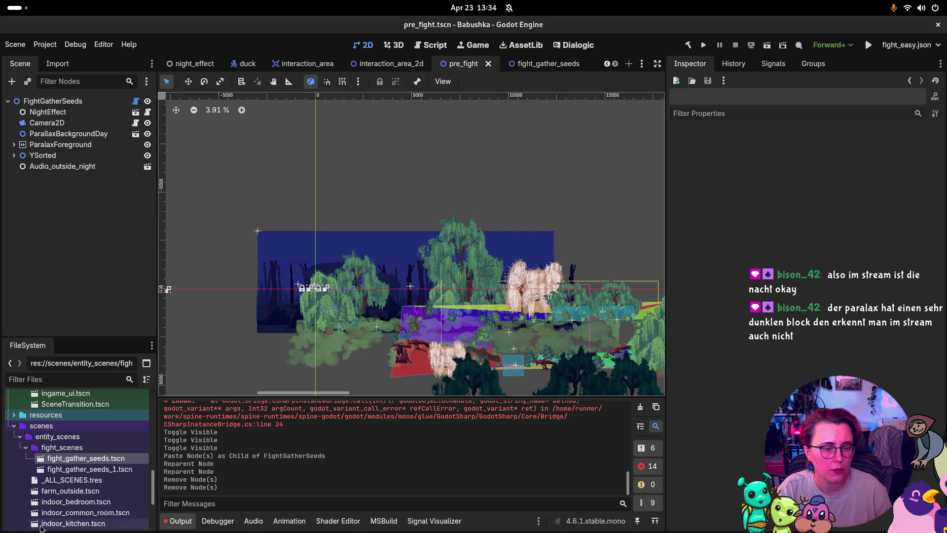
- Paste ParallaxBackgroundDay from fight_gather_seeds into the fight_gather_seeds_1 scene
double_click(110, 470)
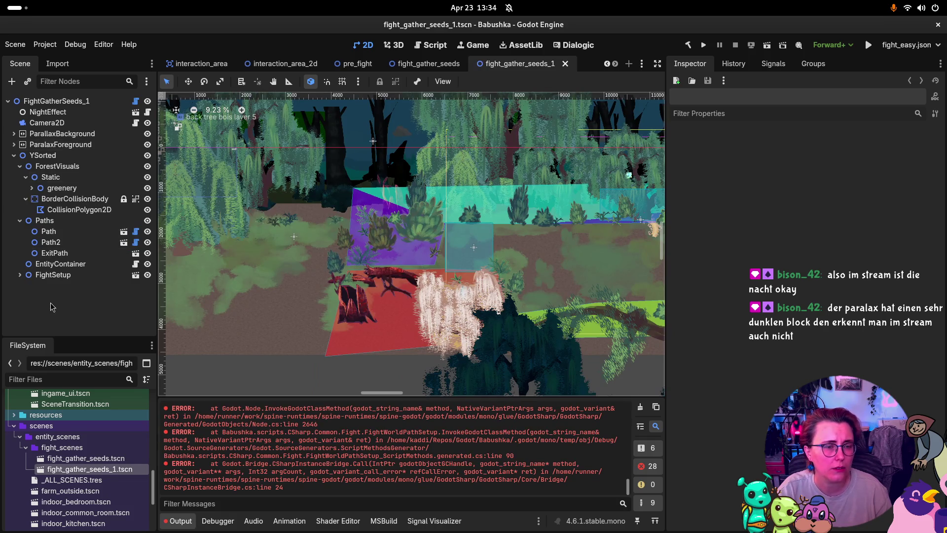
scroll(85, 466, up, 4)
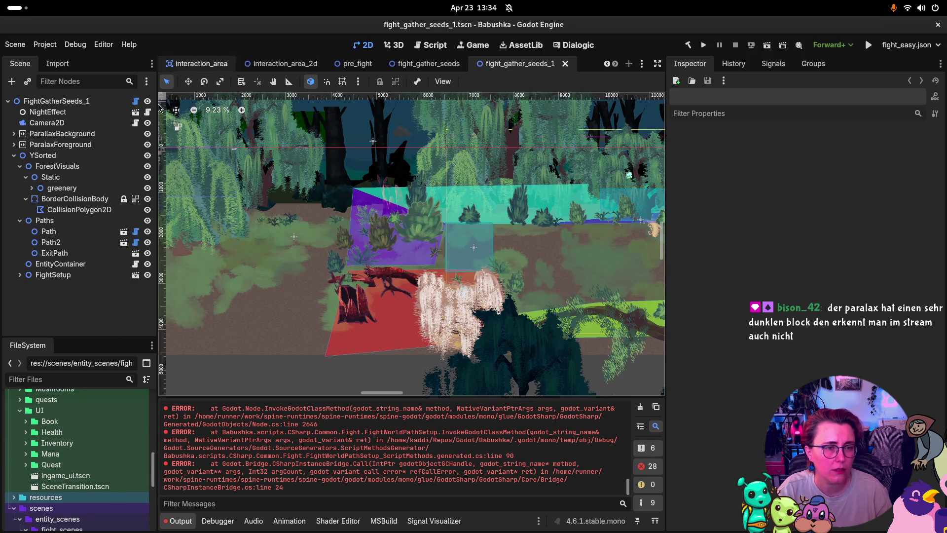
key(ctrl+shift+Tab)
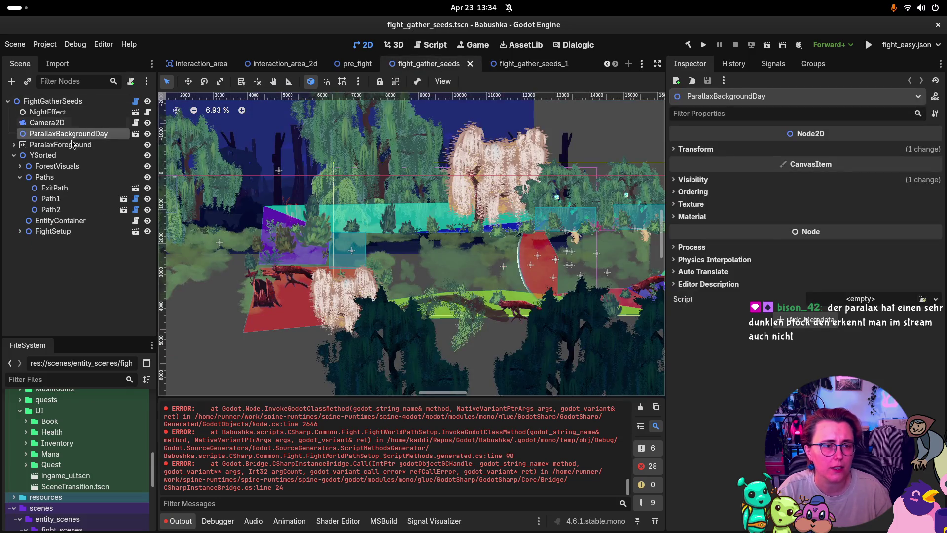
click(72, 145)
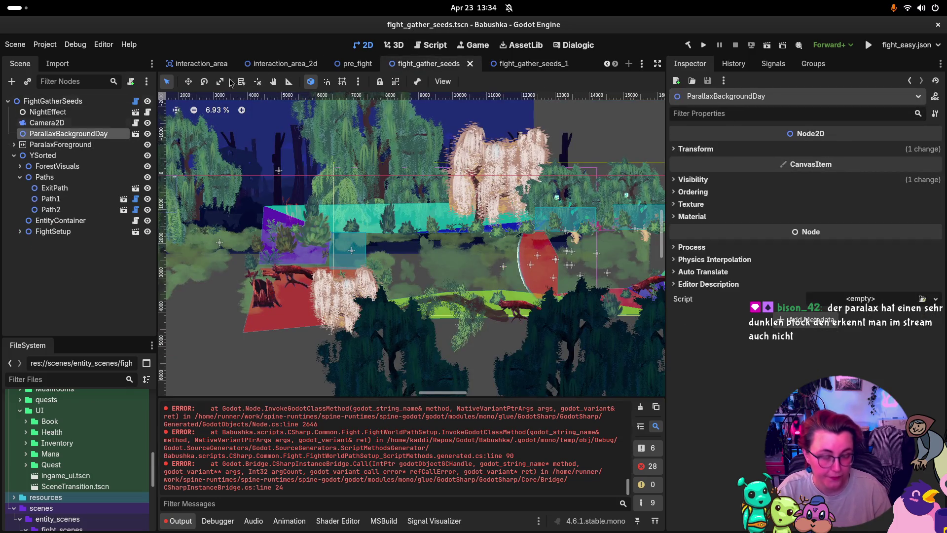
click(532, 64)
click(54, 303)
key(ctrl+v)
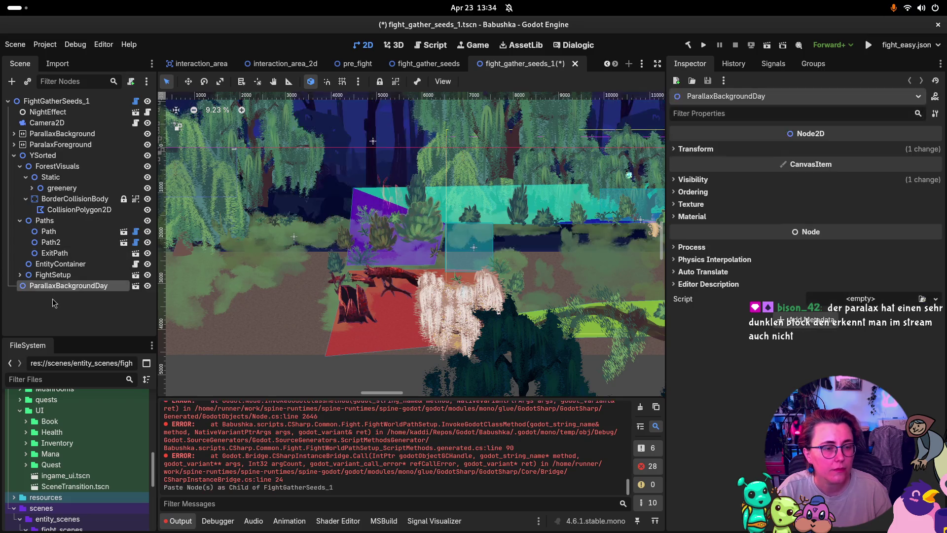
- Place ParallaxBackgroundDay just below Camera2D and delete the old ParallaxBackground
mouse_move(71, 290)
mouse_down()
mouse_move(61, 129)
mouse_move(60, 142)
mouse_up()
click(59, 144)
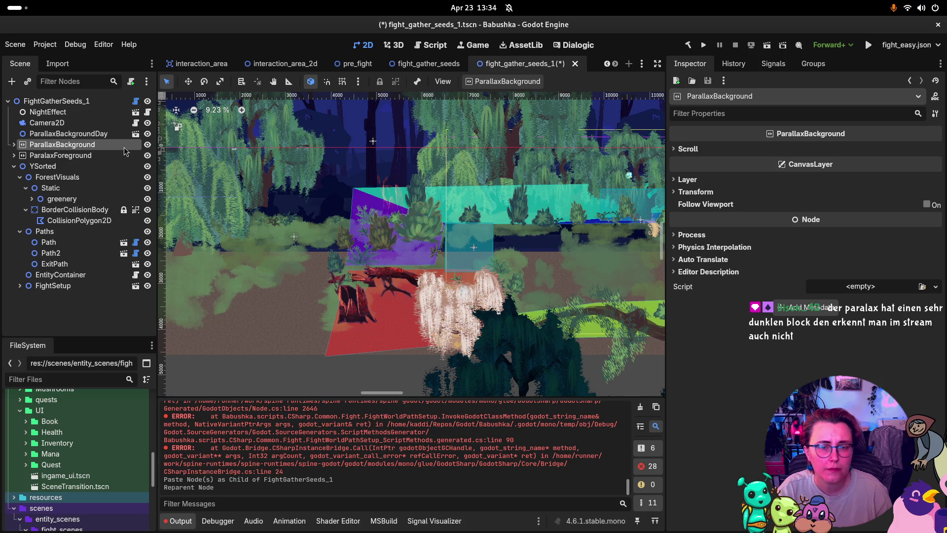
key(Delete)
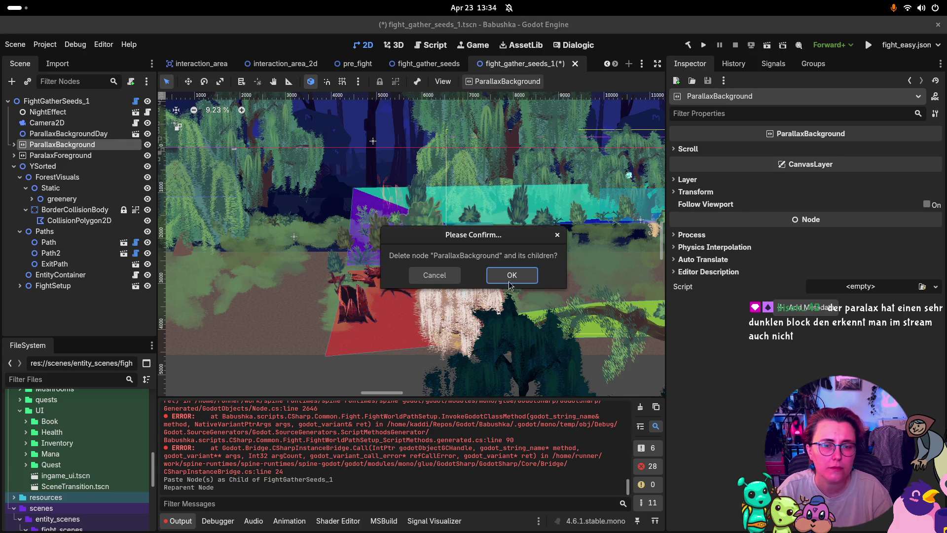
click(513, 283)
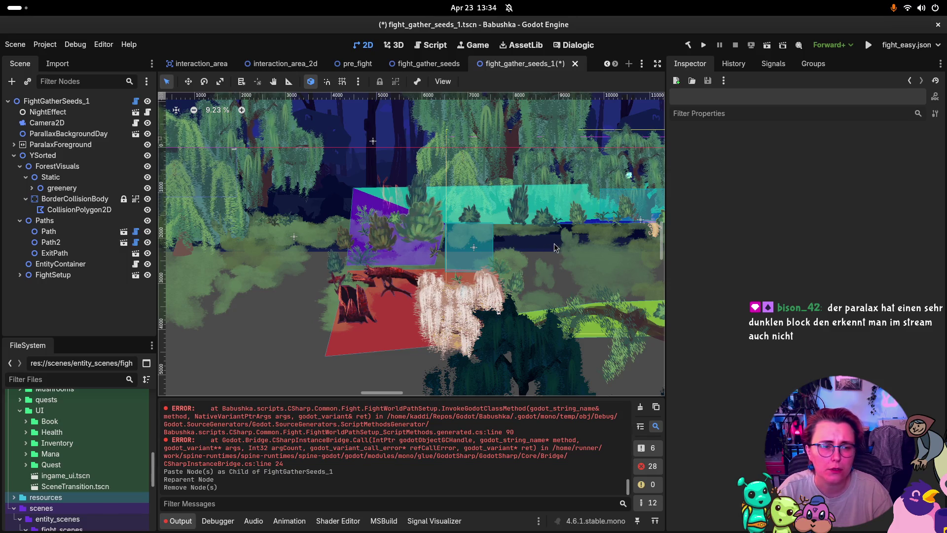
- Copy the Ground node from the outside_beets scene
click(357, 64)
scroll(508, 345, up, 4)
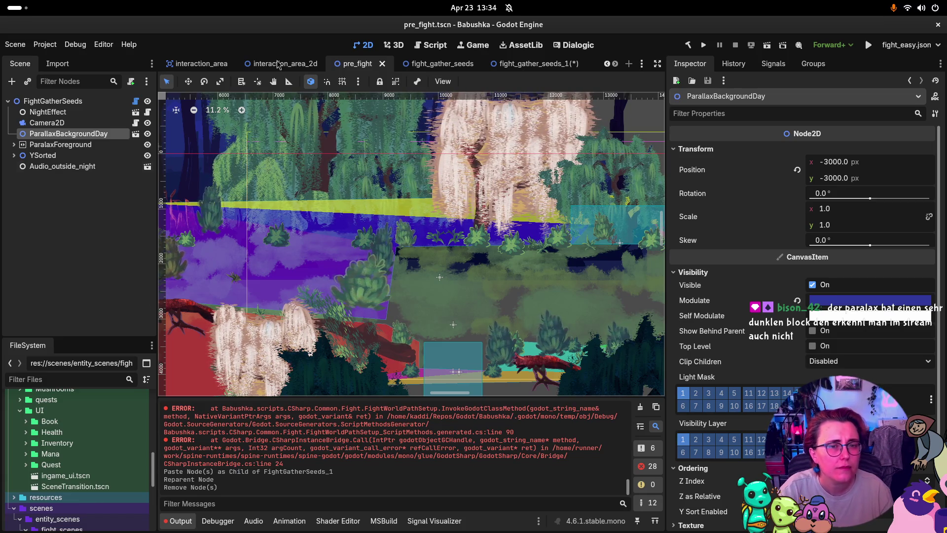
scroll(334, 64, up, 4)
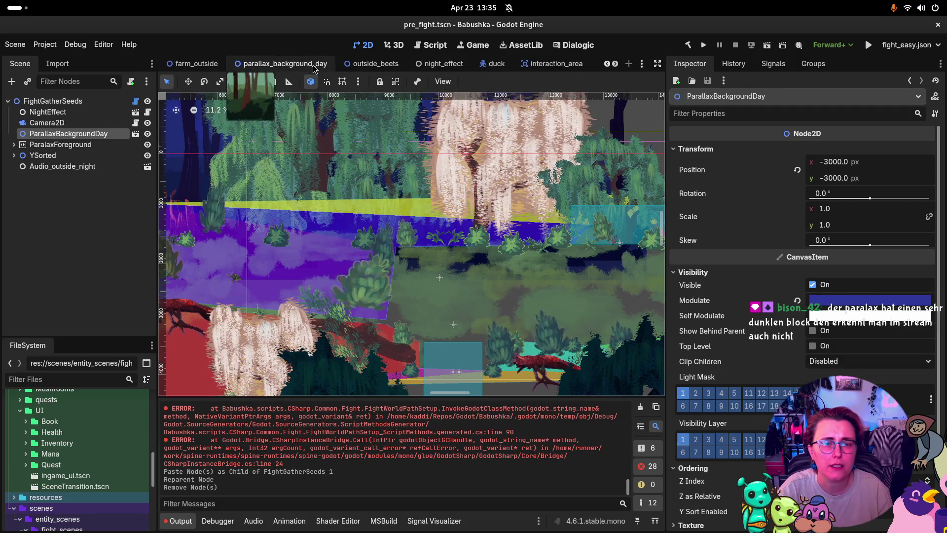
click(321, 65)
click(374, 62)
click(41, 144)
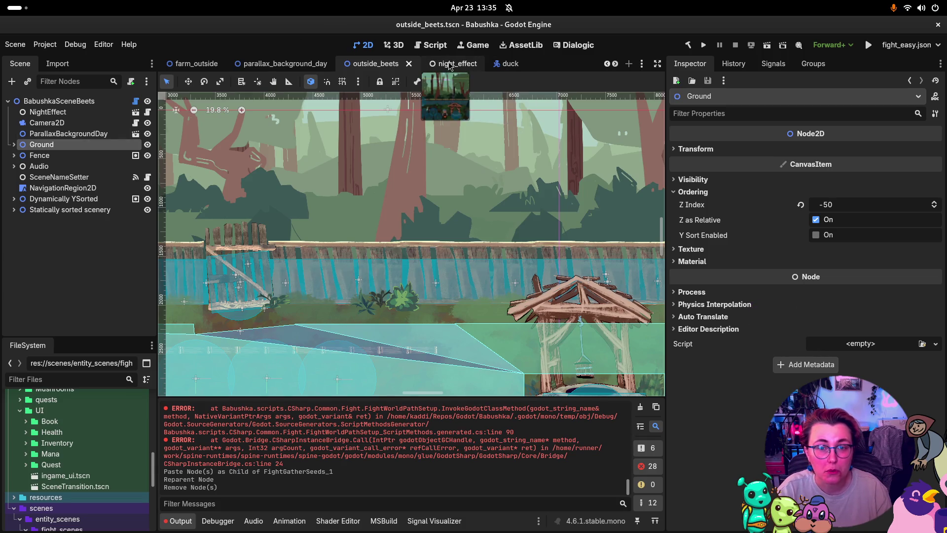
- Paste Ground into pre_fight just below ParallaxBackgroundDay
scroll(434, 70, down, 3)
click(433, 69)
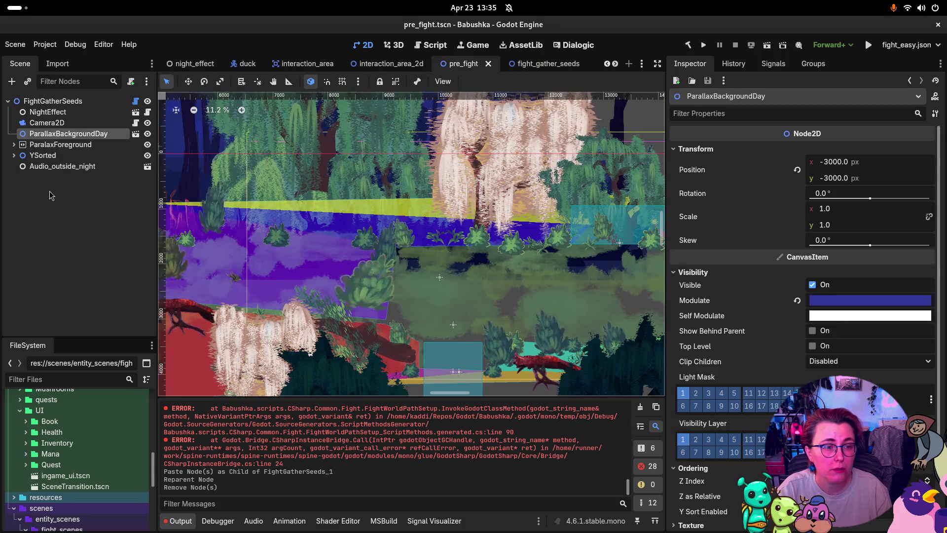
key(ctrl+v)
drag(52, 178, 55, 140)
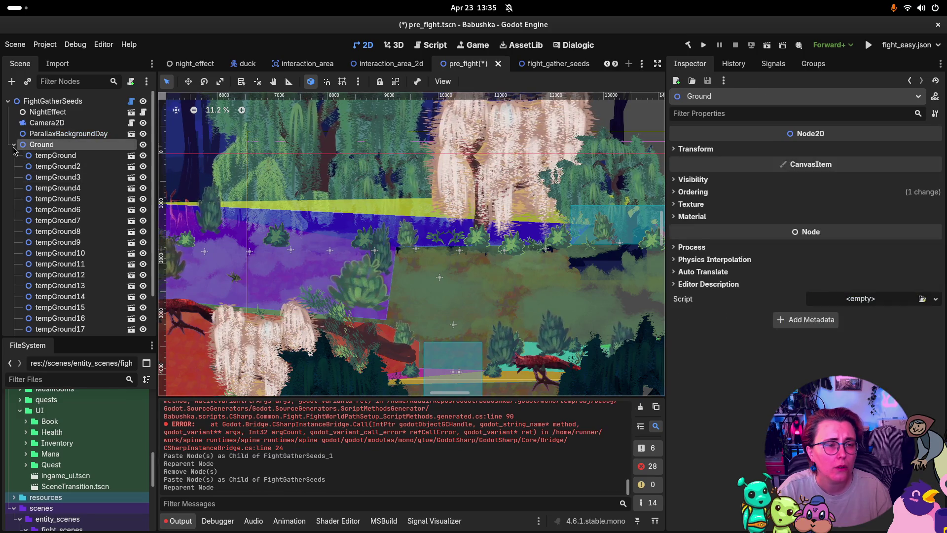
- Move the Ground layer to (6955, -340) and save pre_fight
scroll(248, 250, down, 5)
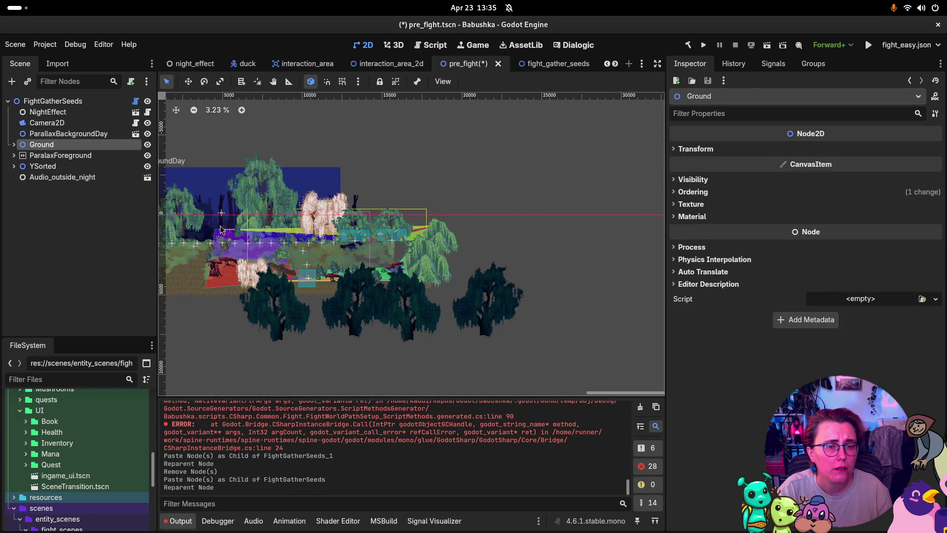
click(188, 81)
drag(212, 212, 381, 205)
scroll(378, 203, up, 6)
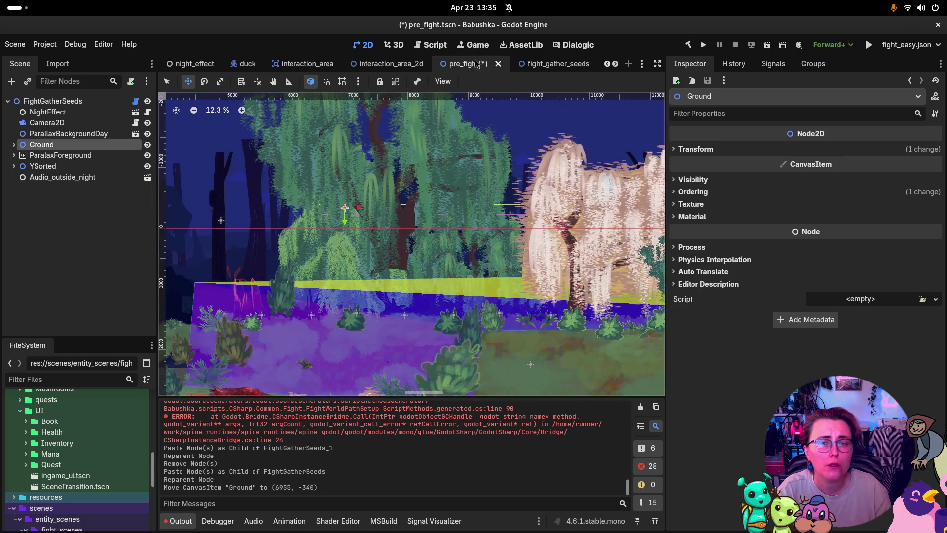
key(ctrl+s)
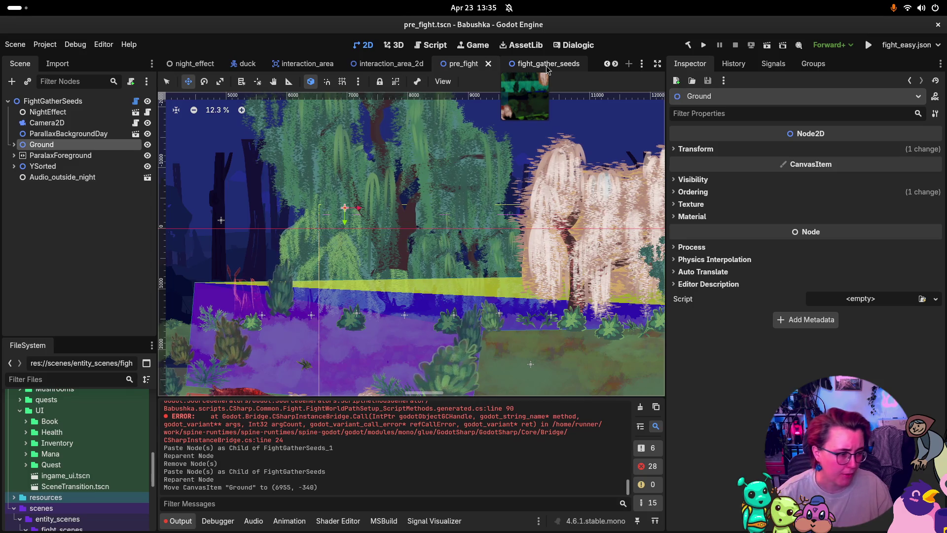
click(546, 64)
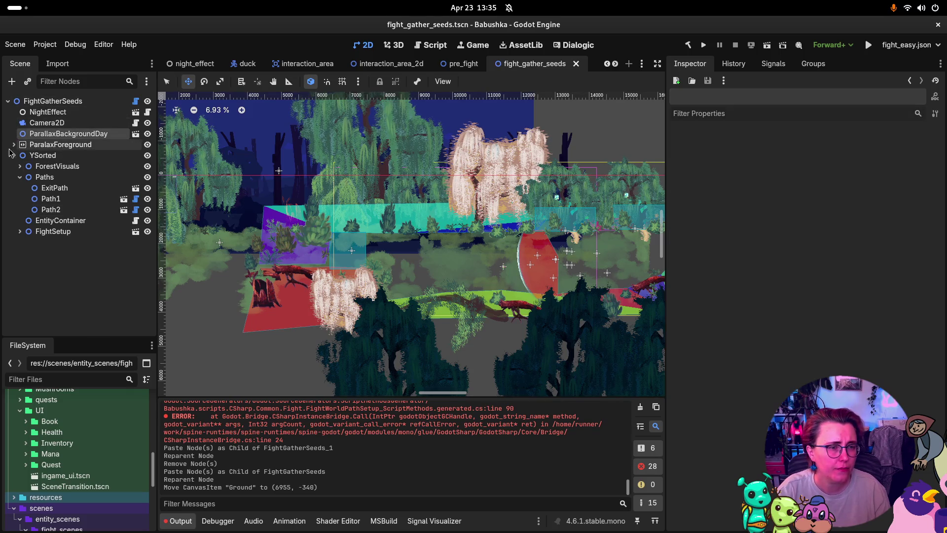
- Paste Ground into fight_gather_seeds below ParallaxBackgroundDay
key(ctrl+v)
mouse_move(53, 162)
mouse_down()
mouse_move(55, 146)
mouse_move(36, 176)
mouse_up()
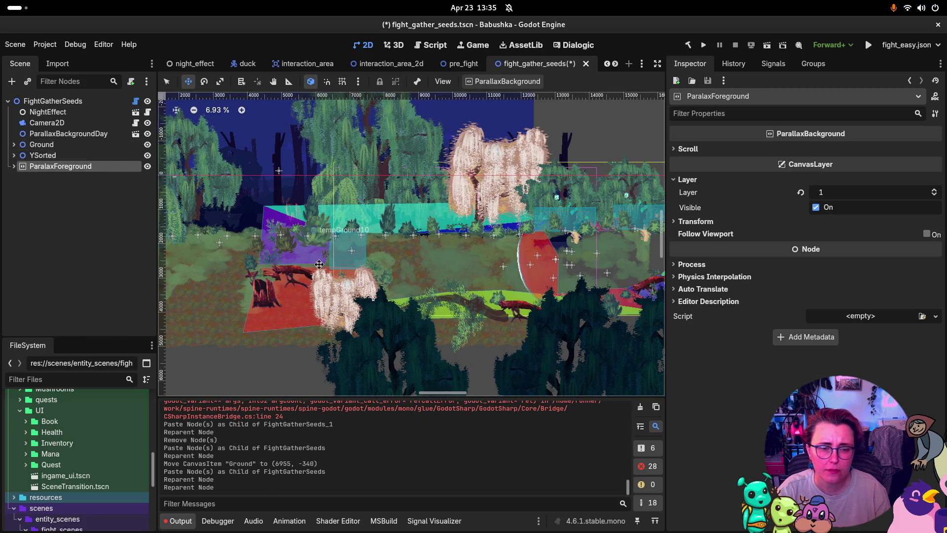
scroll(247, 193, down, 5)
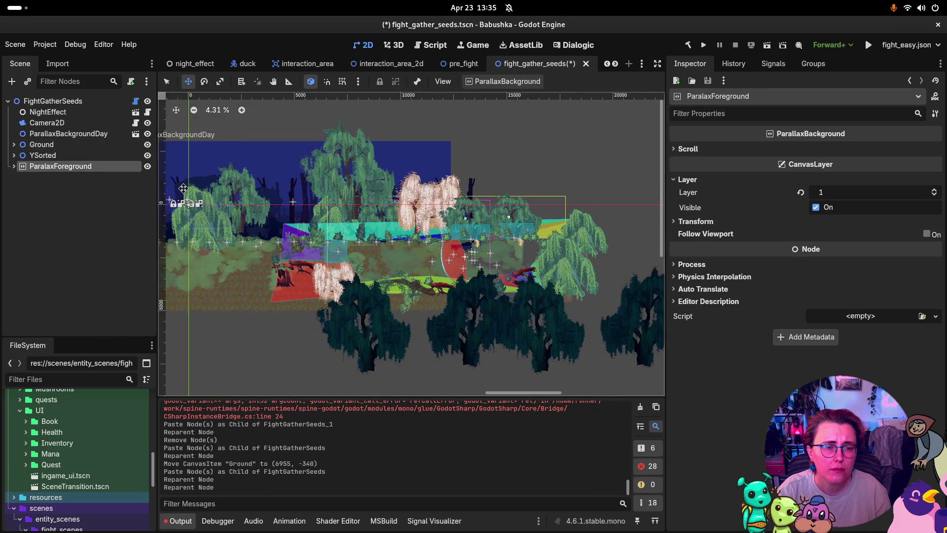
scroll(229, 162, left, 3)
- Slide the whole Ground layer to (5272, 0) and save the scene
drag(276, 241, 282, 242)
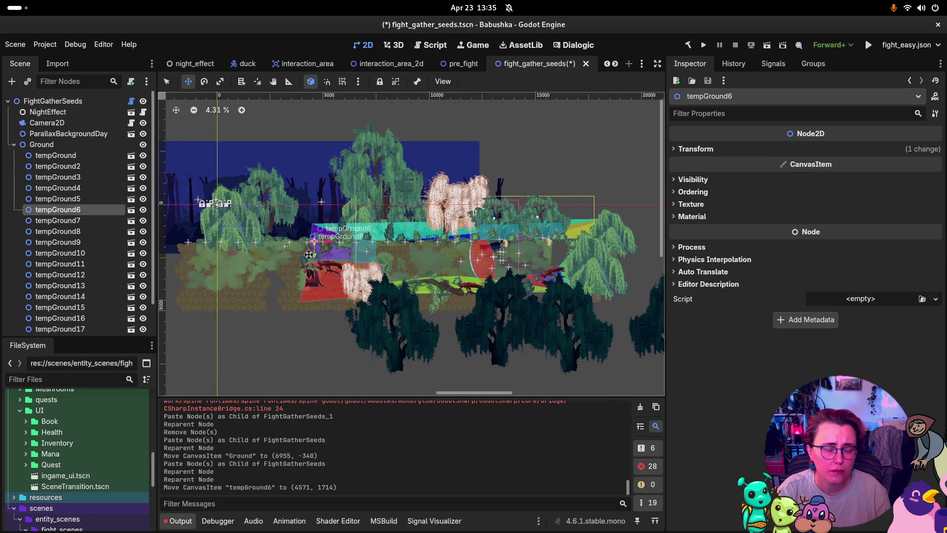
key(ctrl+z)
click(213, 203)
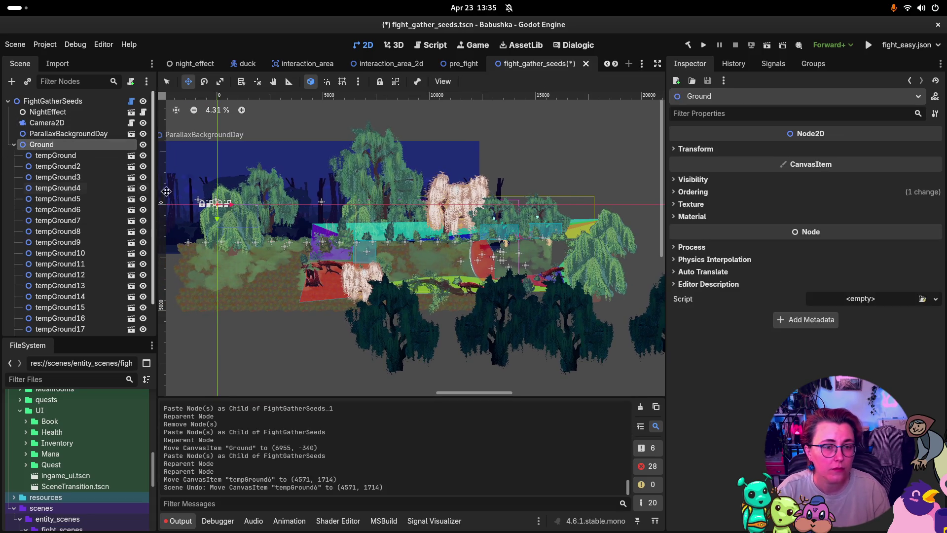
drag(229, 204, 341, 208)
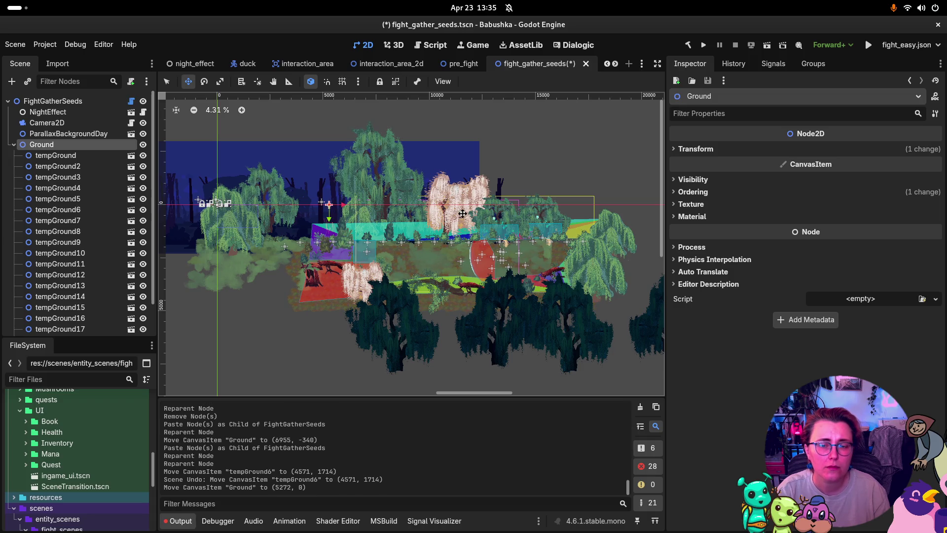
key(ctrl+s)
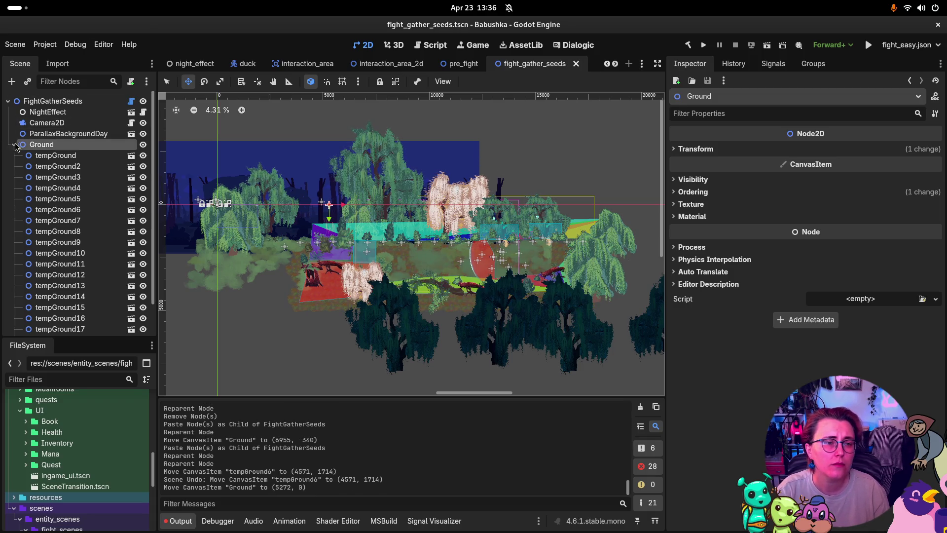
click(14, 145)
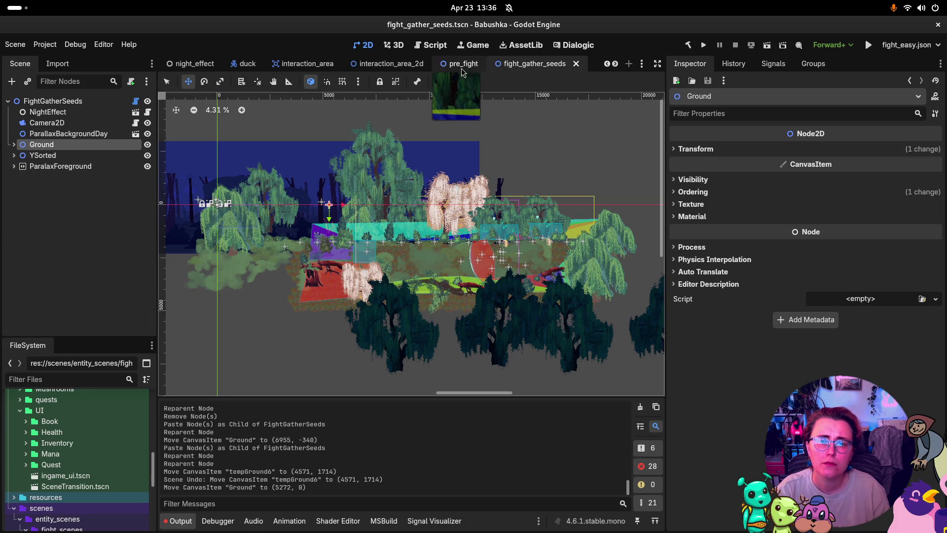
- Paste Ground into fight_gather_seeds_1 and move ParalaxForeground below YSorted
key(ctrl+Tab)
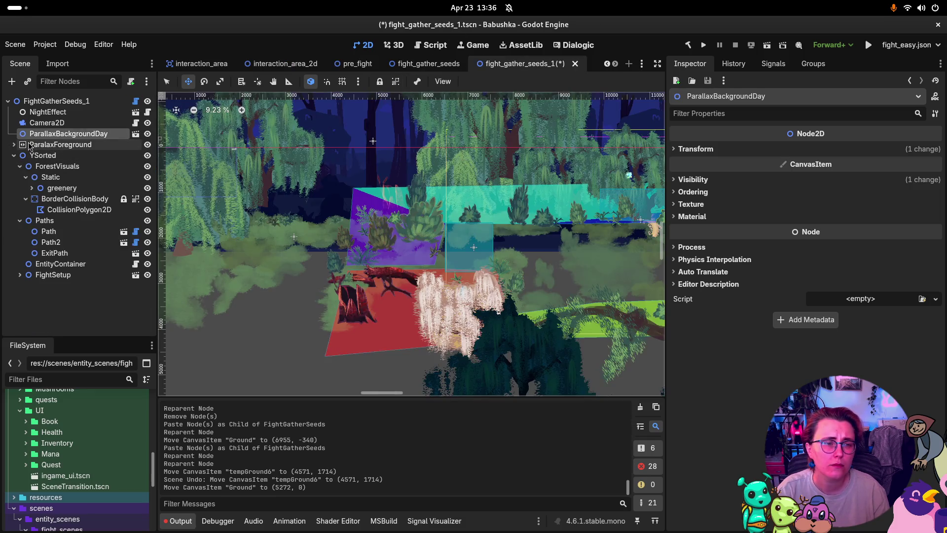
scroll(366, 187, down, 4)
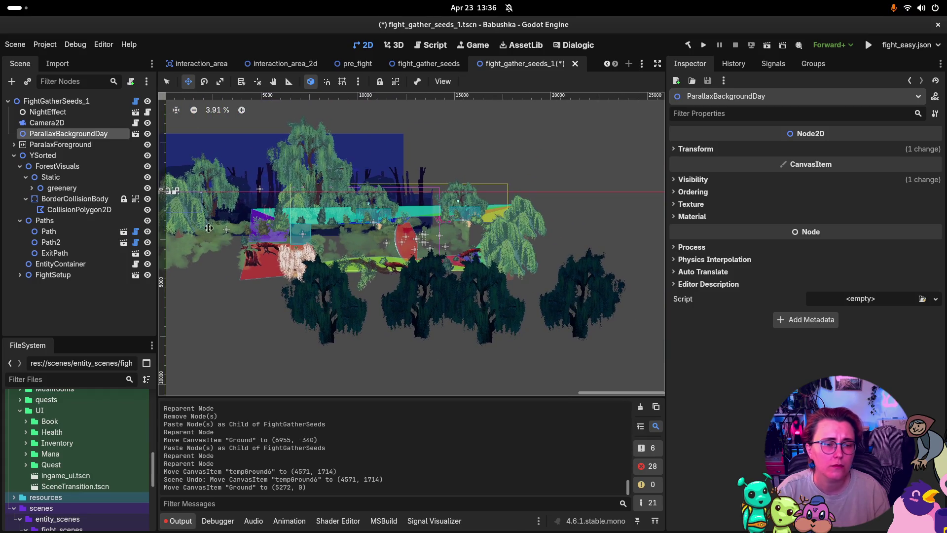
click(14, 155)
click(43, 208)
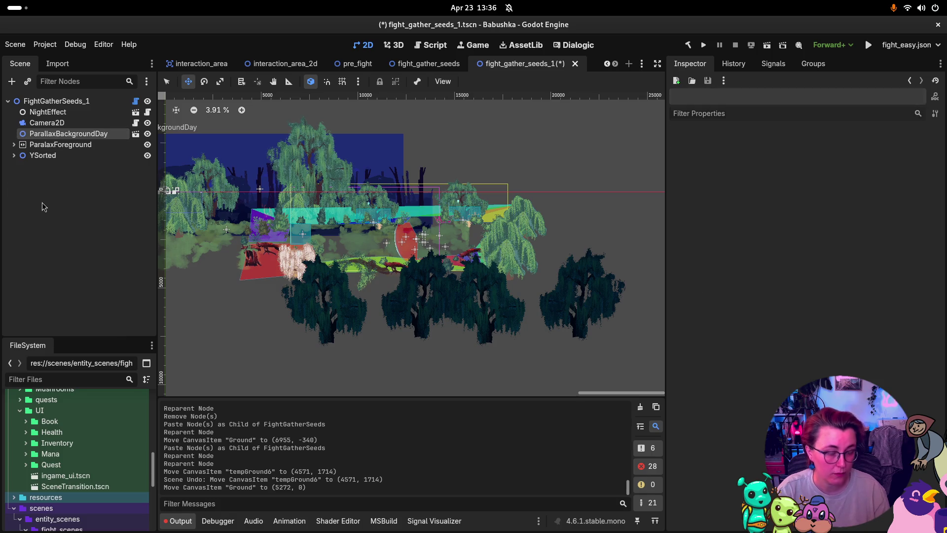
key(ctrl+v)
click(13, 166)
mouse_move(44, 149)
mouse_down()
mouse_move(35, 161)
mouse_move(35, 142)
mouse_up()
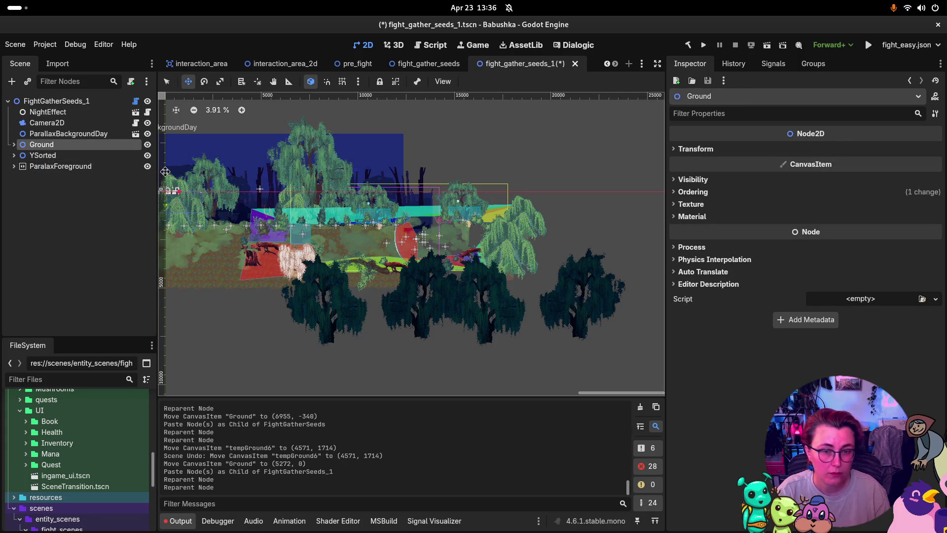
- Save the scene and shift the Ground node right to (6234, 0)
key(ctrl+s)
drag(179, 192, 300, 202)
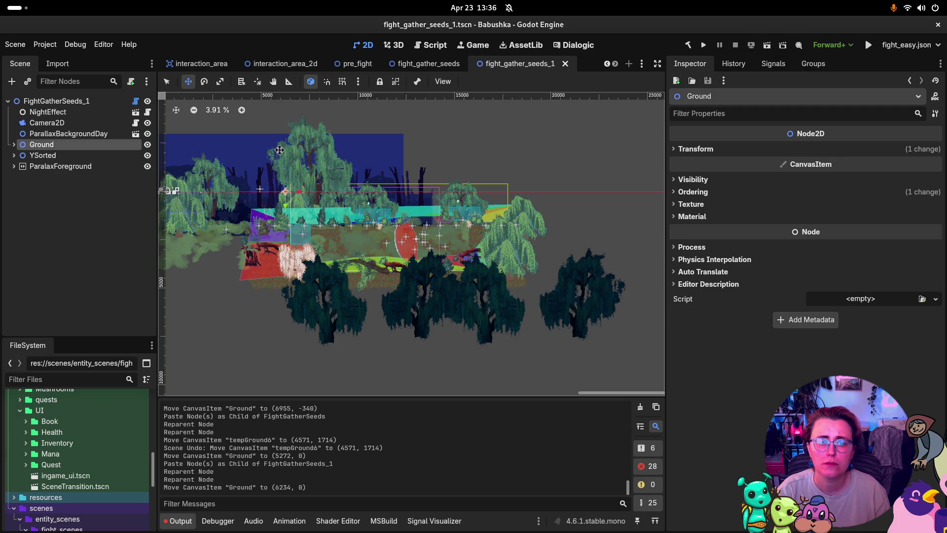
drag(299, 149, 351, 159)
scroll(350, 159, left, 2)
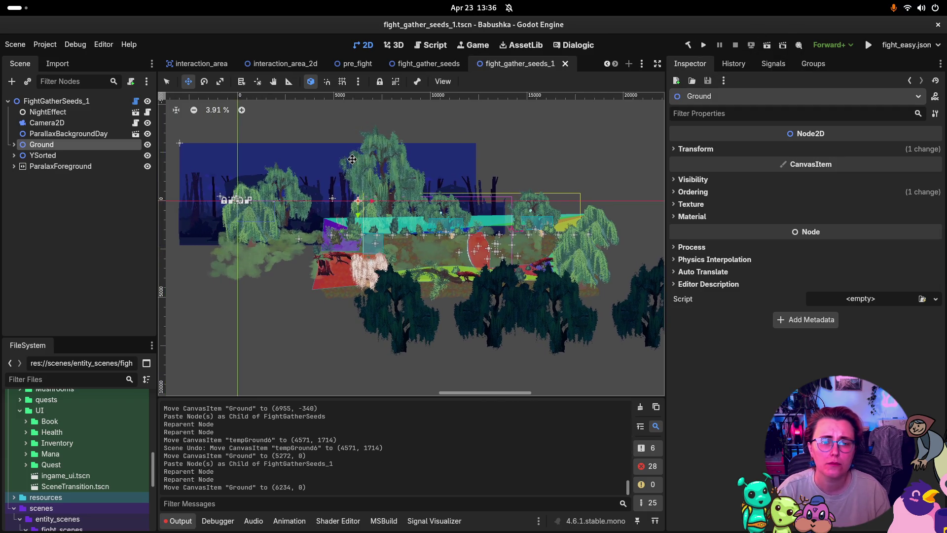
click(701, 47)
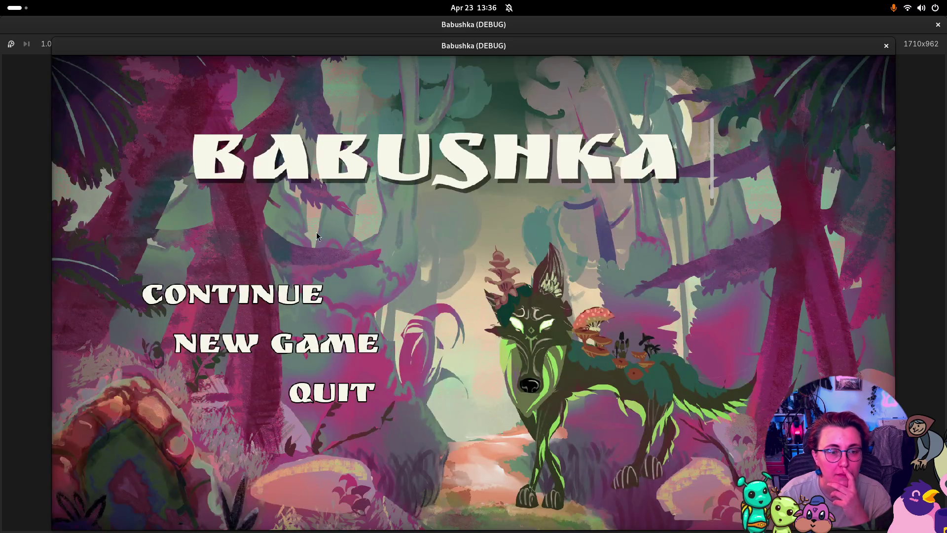
key(Return)
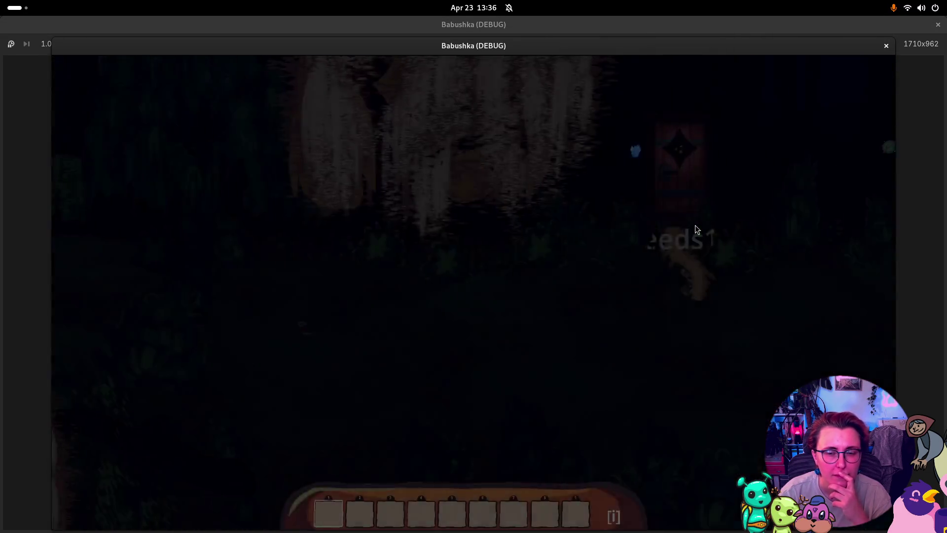
key(a)
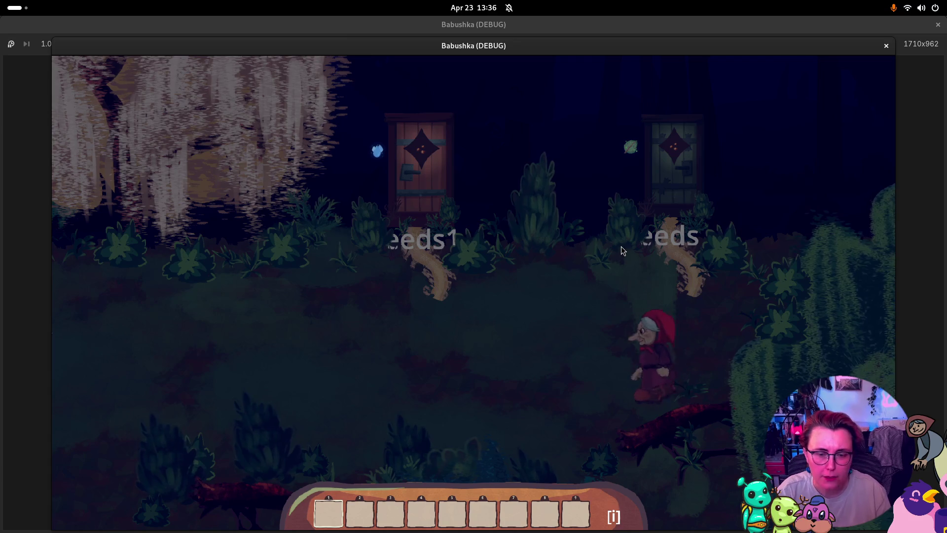
key(d)
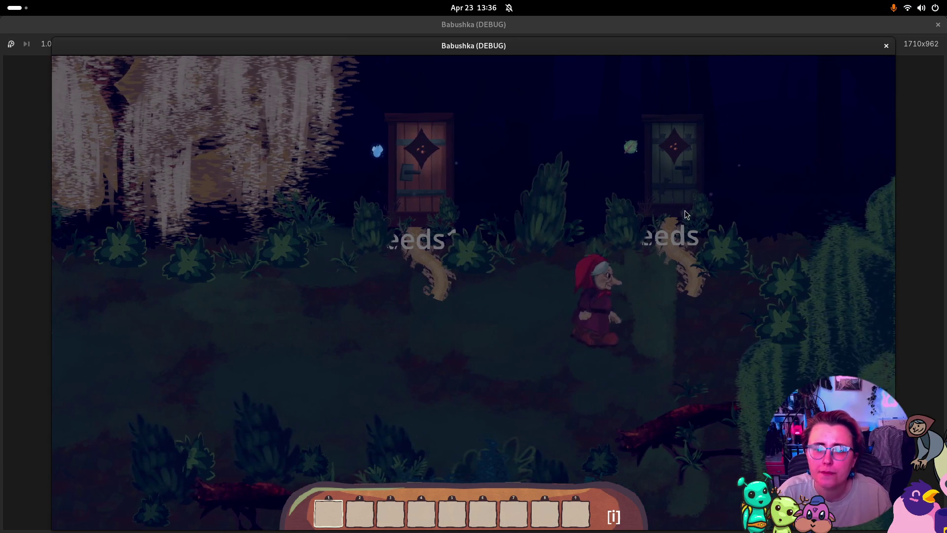
key(w)
key(e)
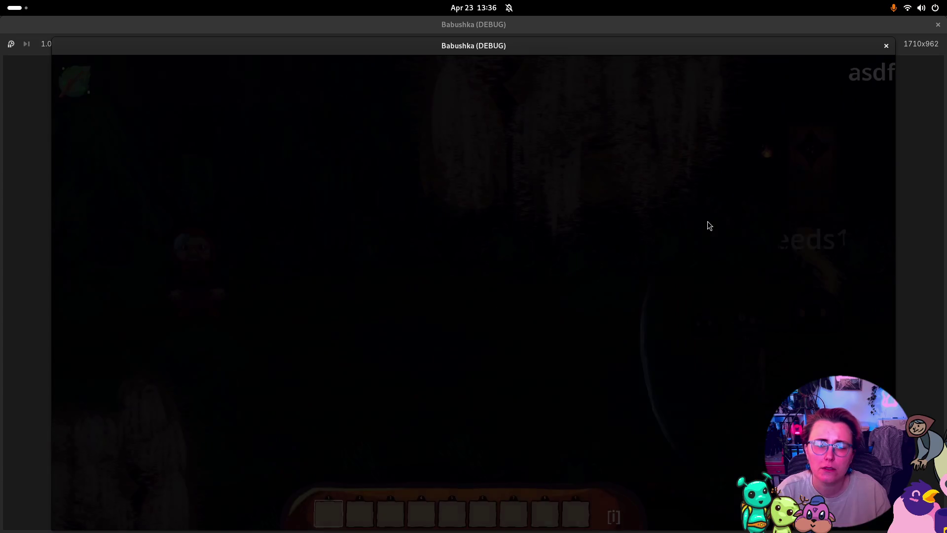
key(d)
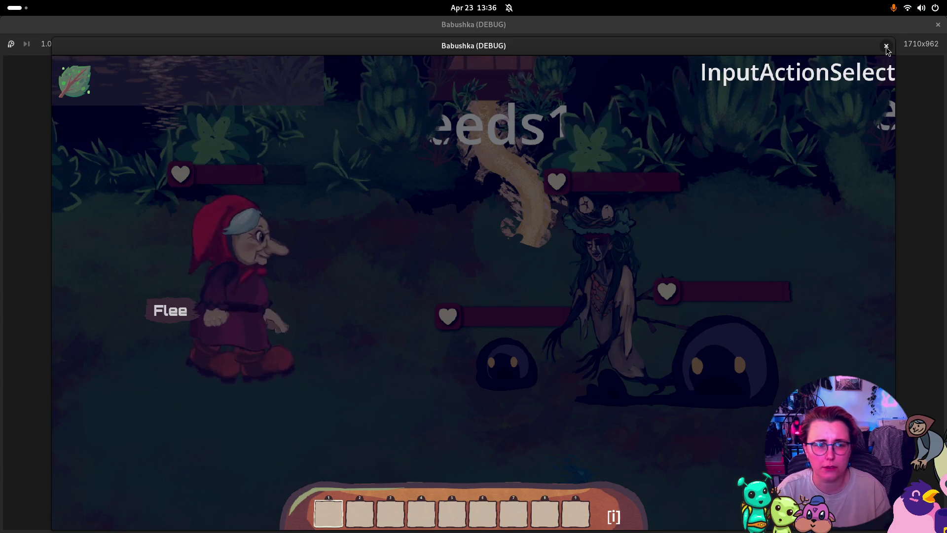
click(651, 294)
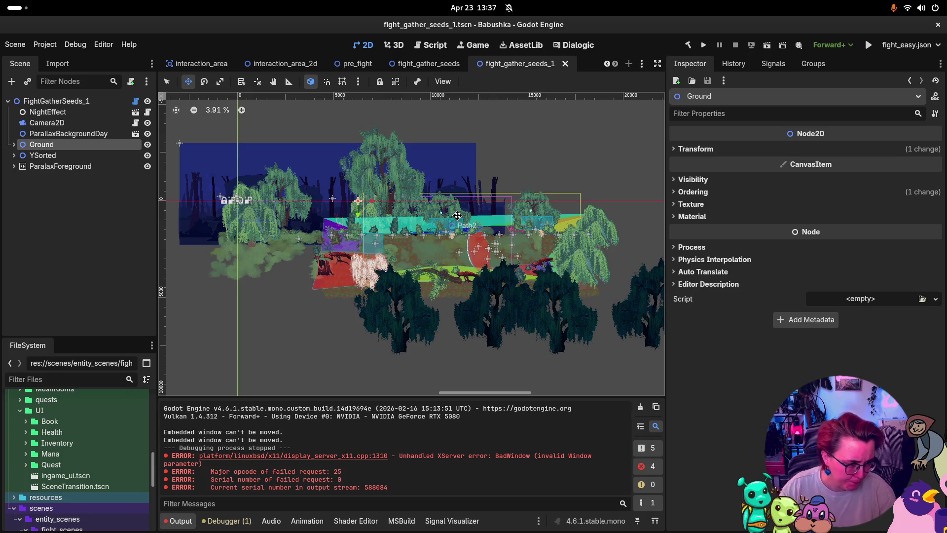
- Select ParallaxBackgroundDay and open its Visibility Modulate colour picker
click(81, 134)
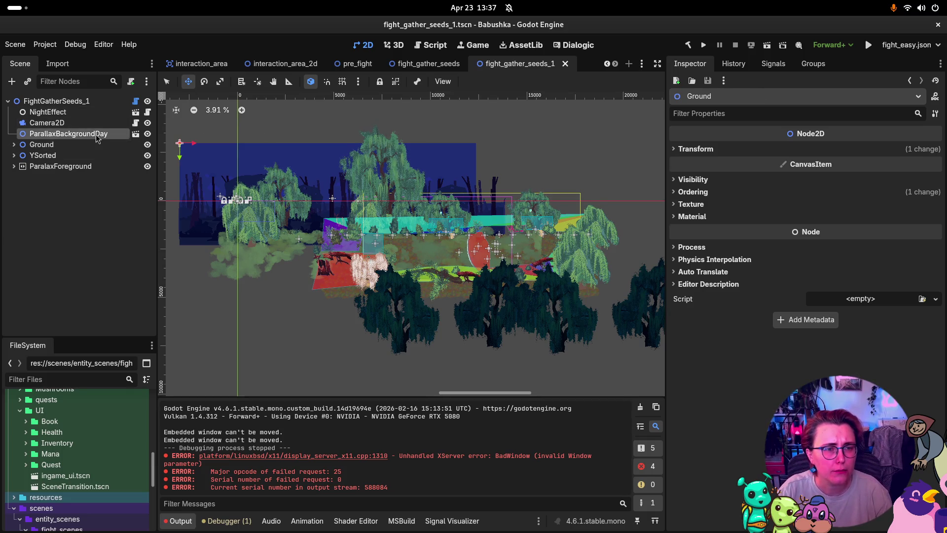
click(697, 180)
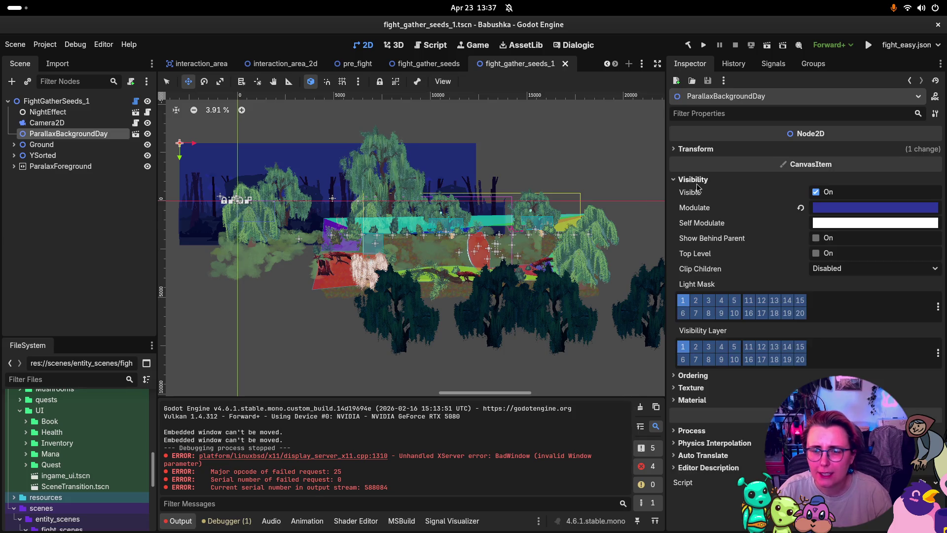
click(842, 210)
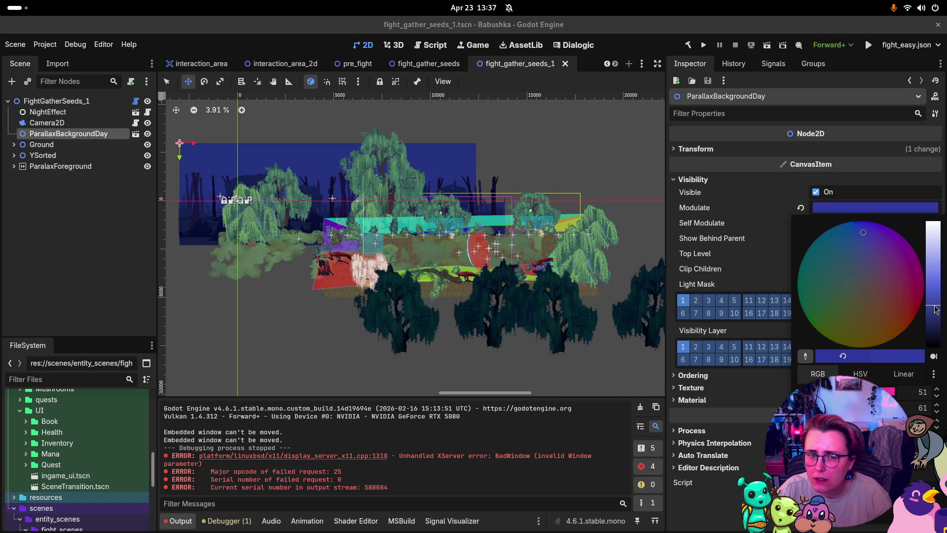
- Brighten ParallaxBackgroundDay's Modulate colour in fight_gather_seeds
click(444, 69)
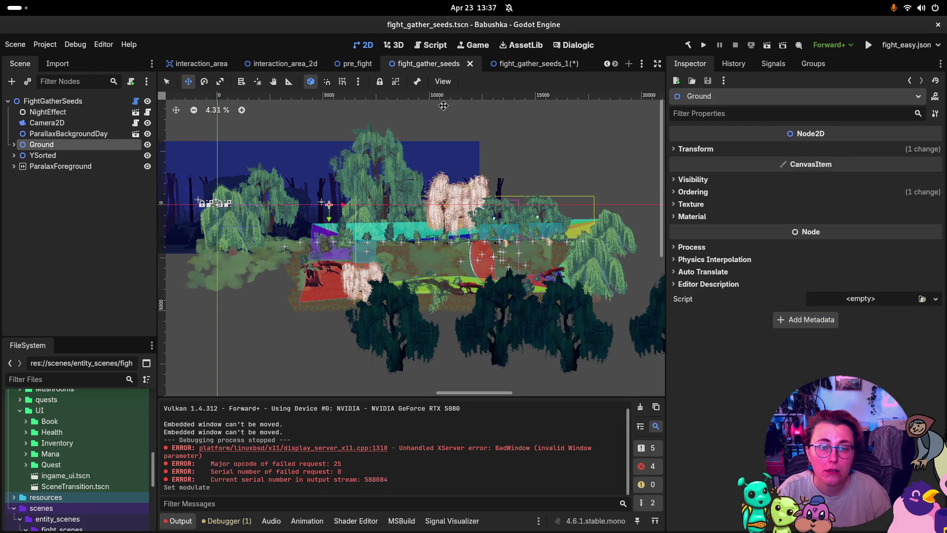
click(83, 135)
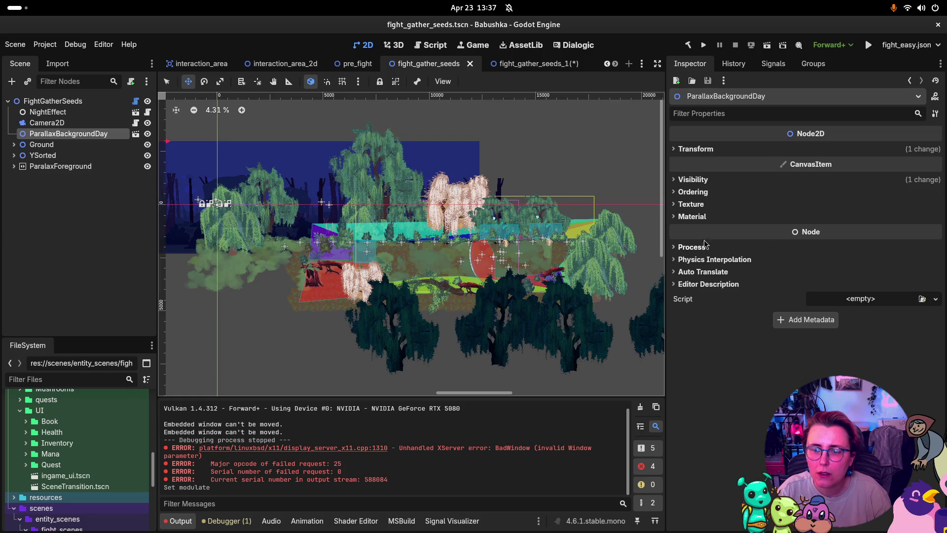
click(693, 192)
click(693, 193)
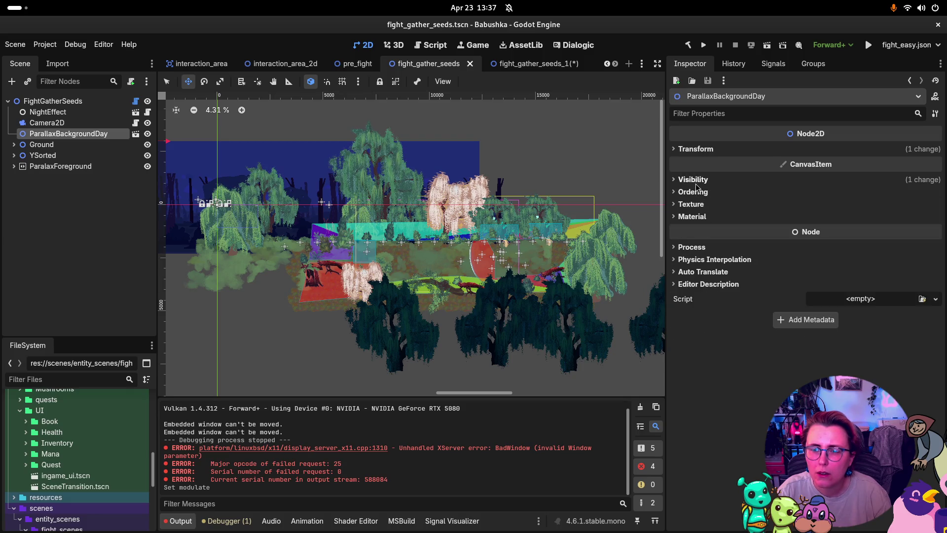
click(693, 180)
click(848, 208)
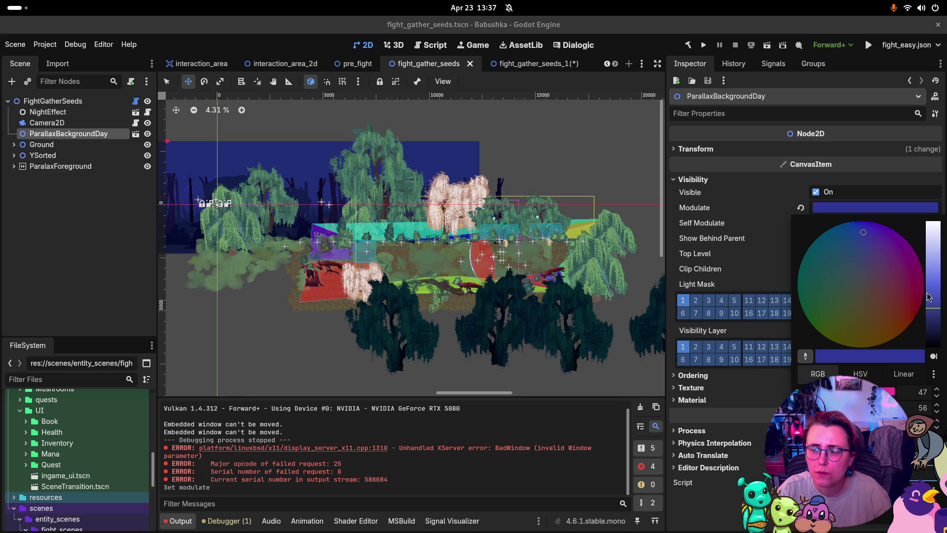
drag(934, 305, 934, 299)
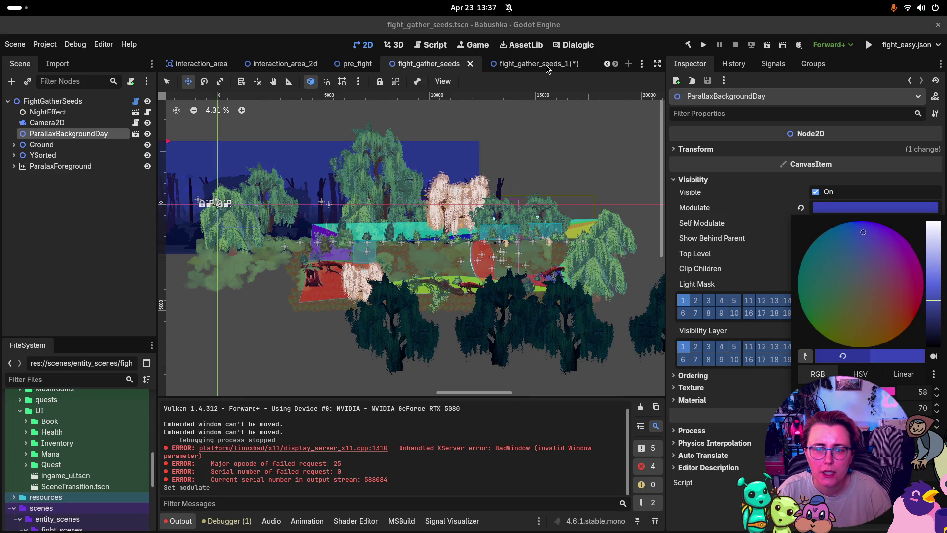
- Adjust the Modulate colour in fight_gather_seeds_1 and save that scene
click(547, 69)
click(843, 208)
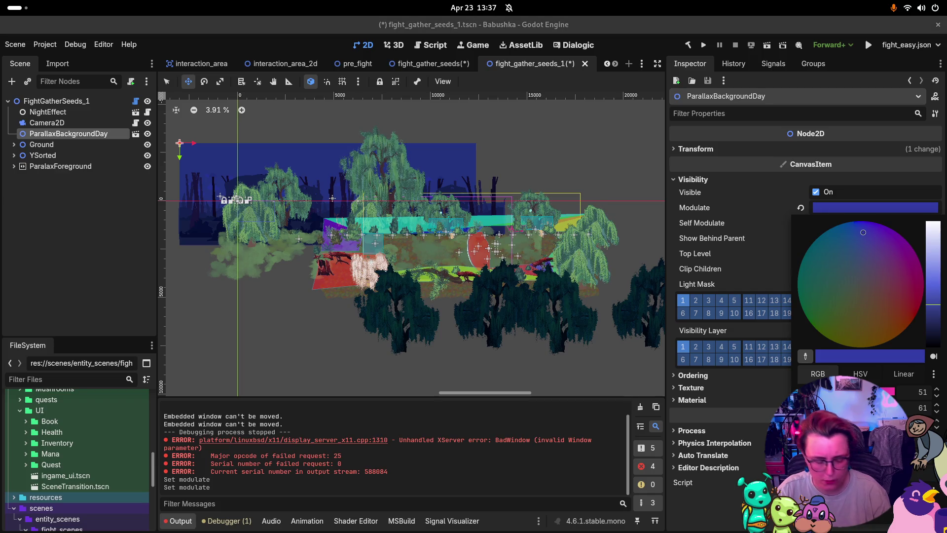
click(825, 207)
click(825, 208)
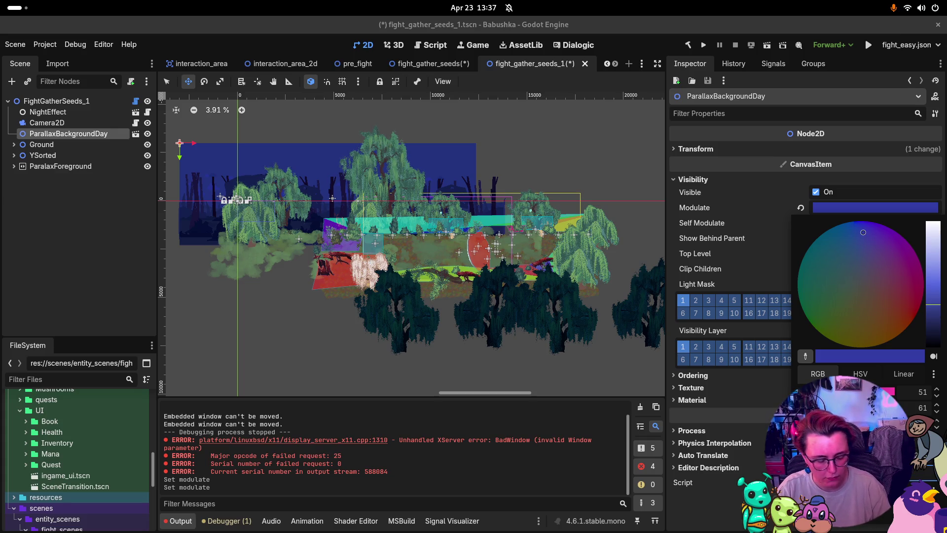
click(768, 374)
key(ctrl+s)
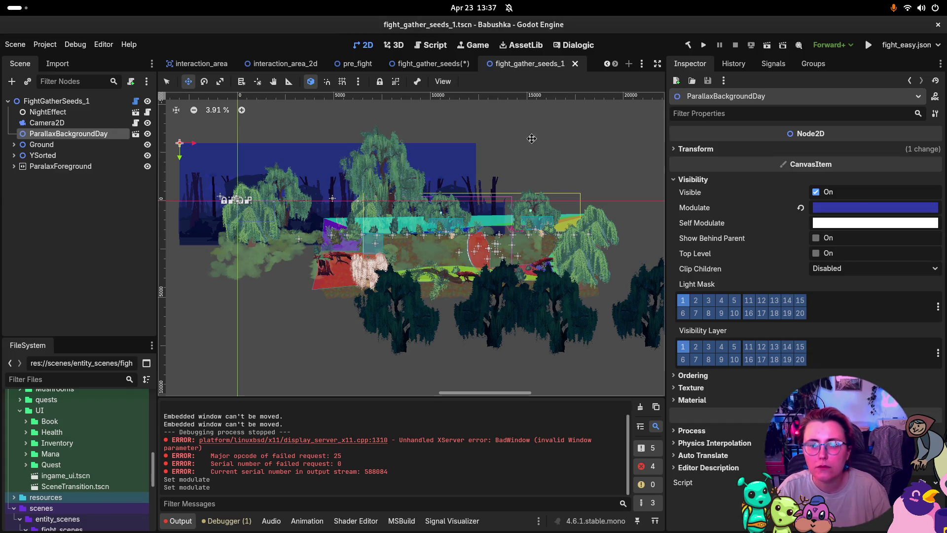
- Keep the new Modulate in fight_gather_seeds, save it, and return to pre_fight
click(409, 64)
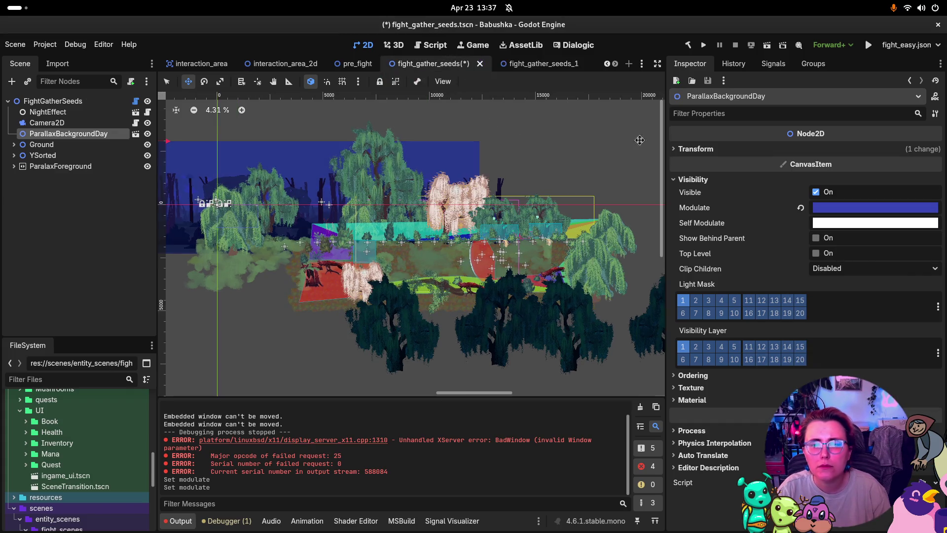
click(904, 208)
click(709, 467)
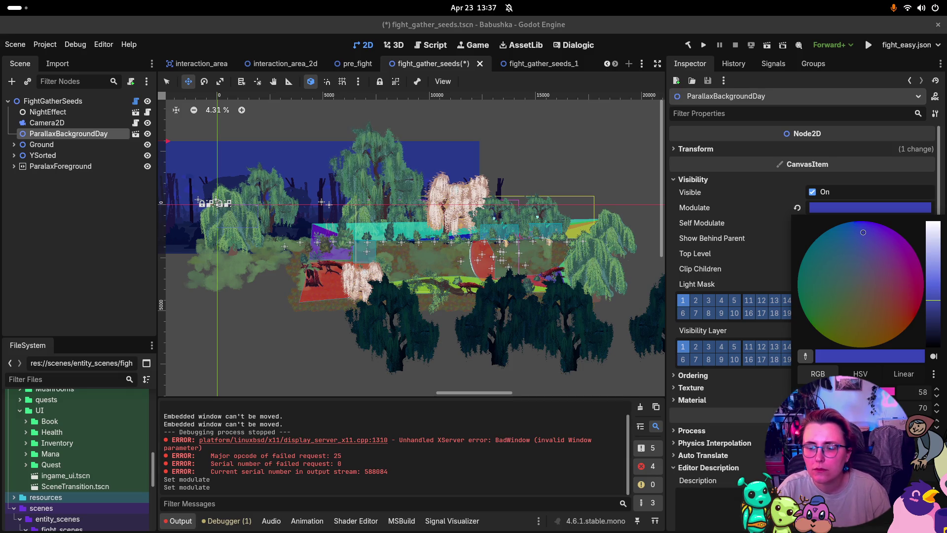
click(771, 403)
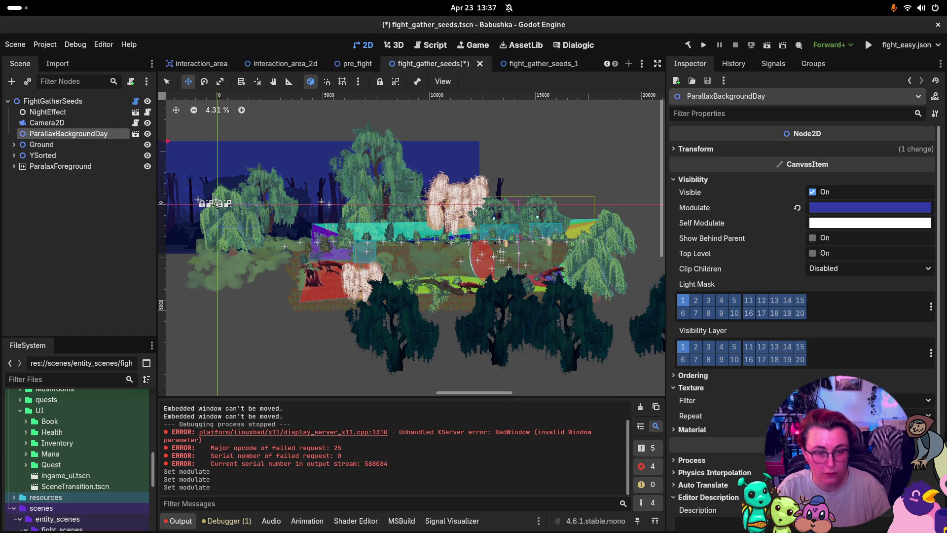
key(ctrl+s)
click(355, 63)
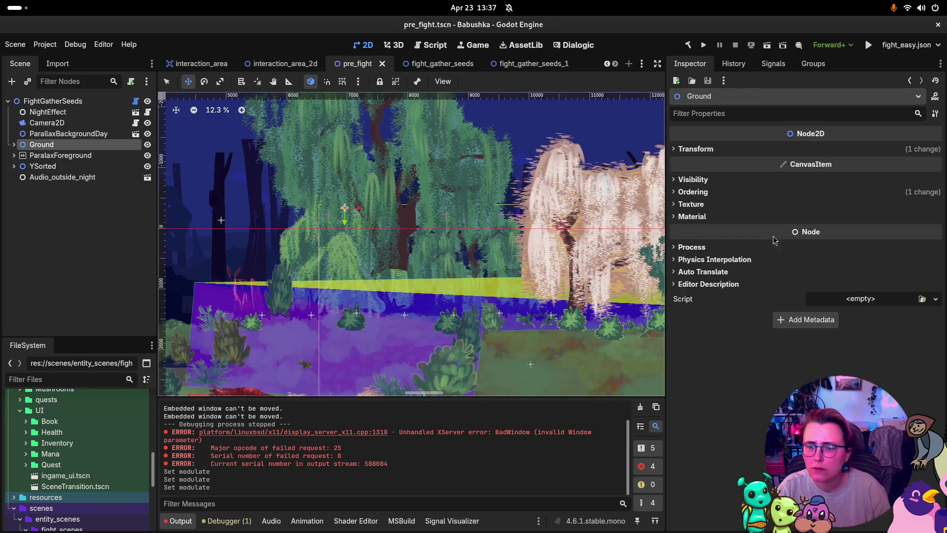
click(709, 193)
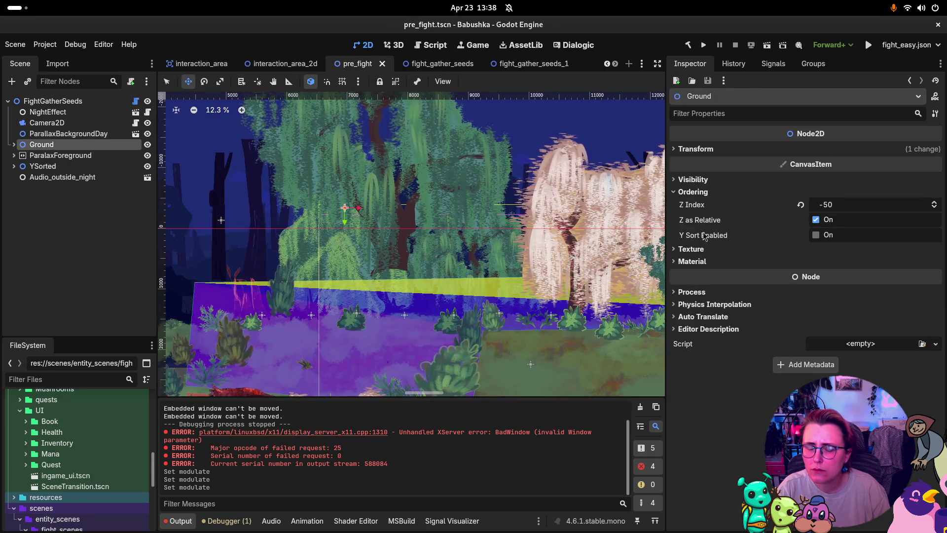
click(693, 191)
click(693, 181)
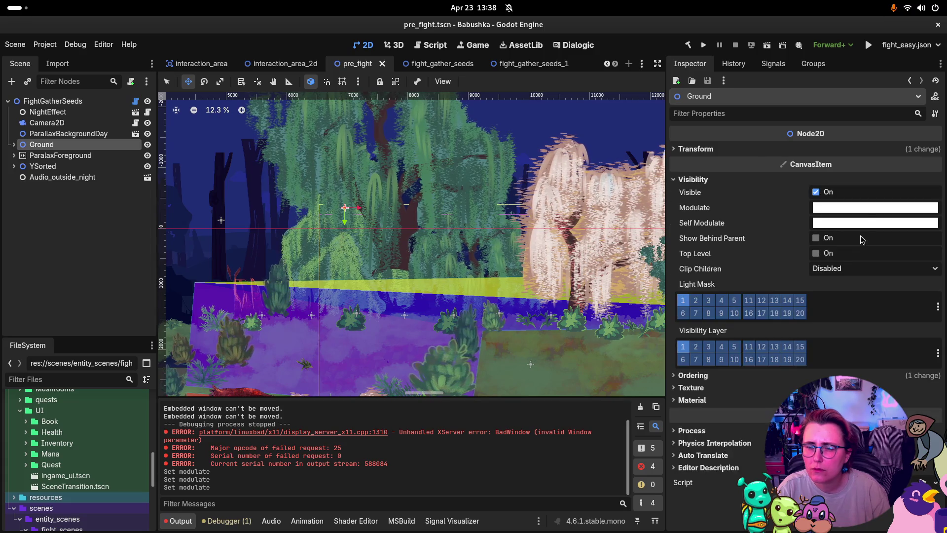
click(869, 208)
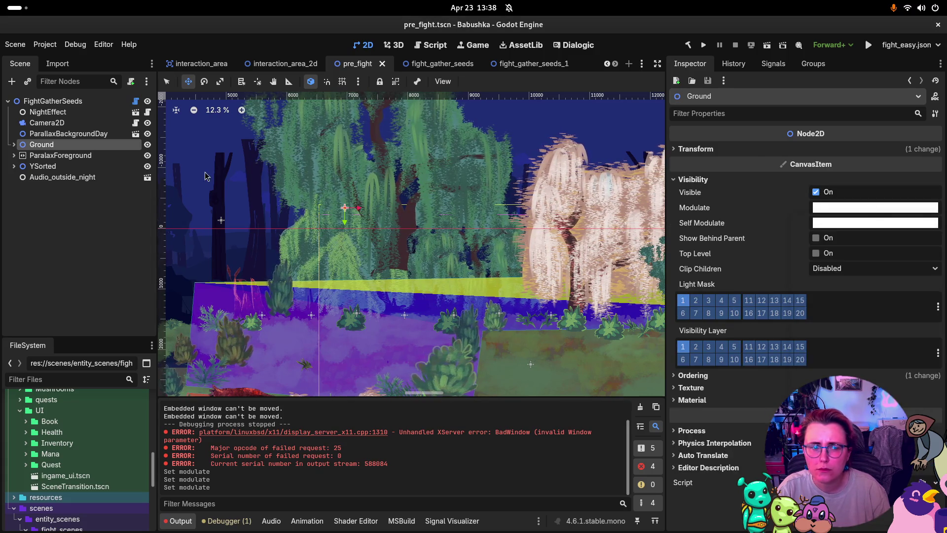
click(99, 138)
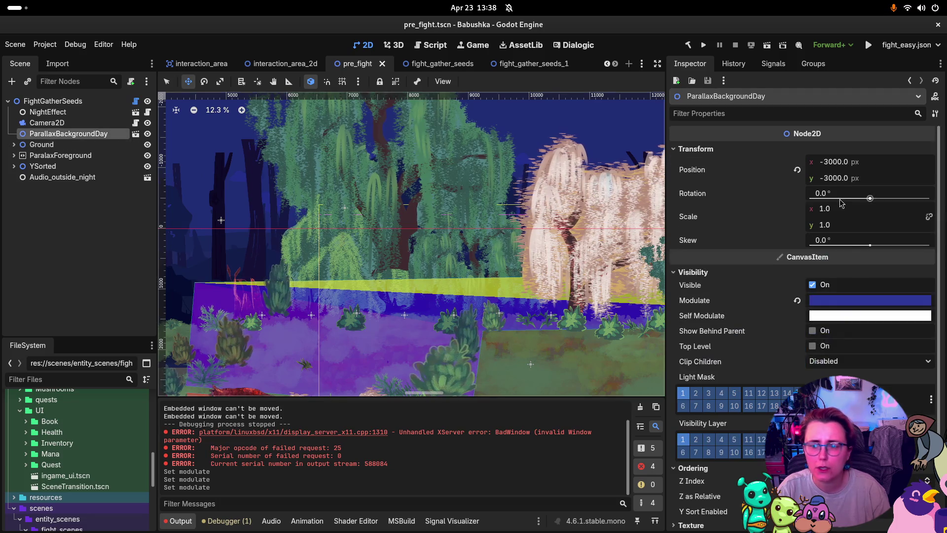
click(855, 303)
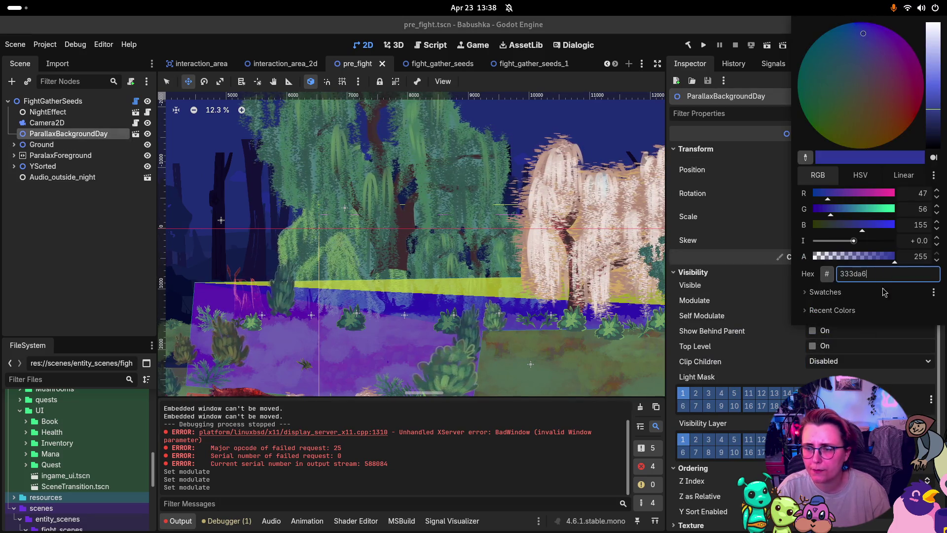
click(771, 323)
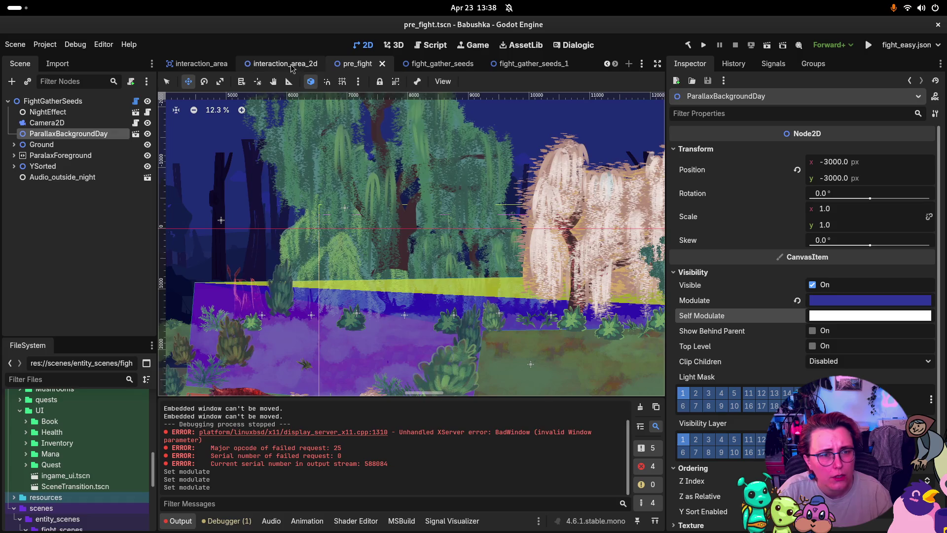
- Remove parallax_background.tscn from prefabs/backgrounds in the FileSystem dock
scroll(294, 66, up, 4)
scroll(294, 66, up, 3)
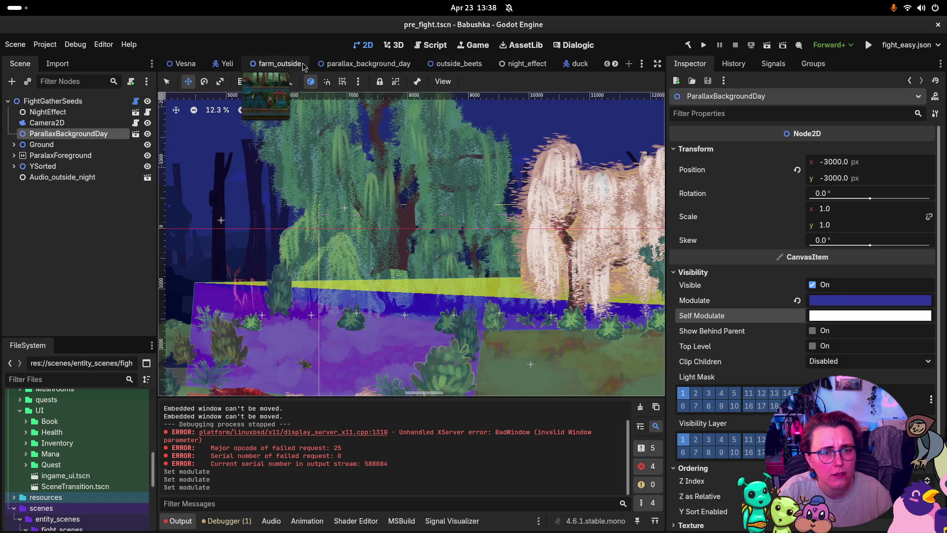
scroll(35, 447, up, 3)
scroll(35, 446, up, 5)
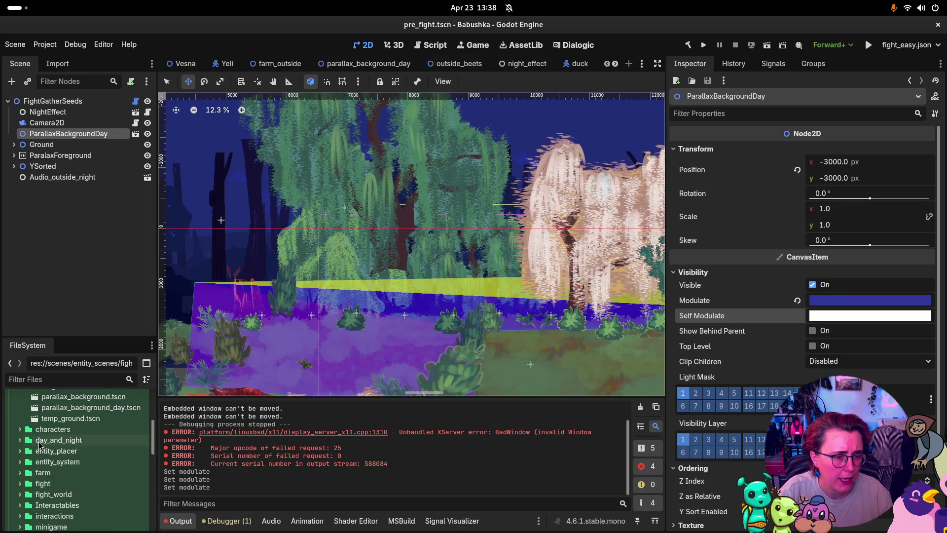
click(117, 431)
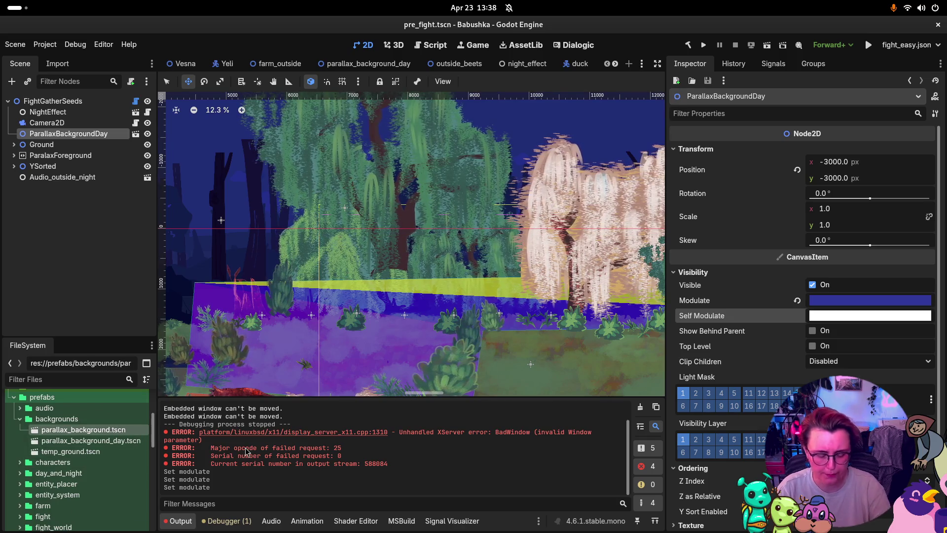
key(Delete)
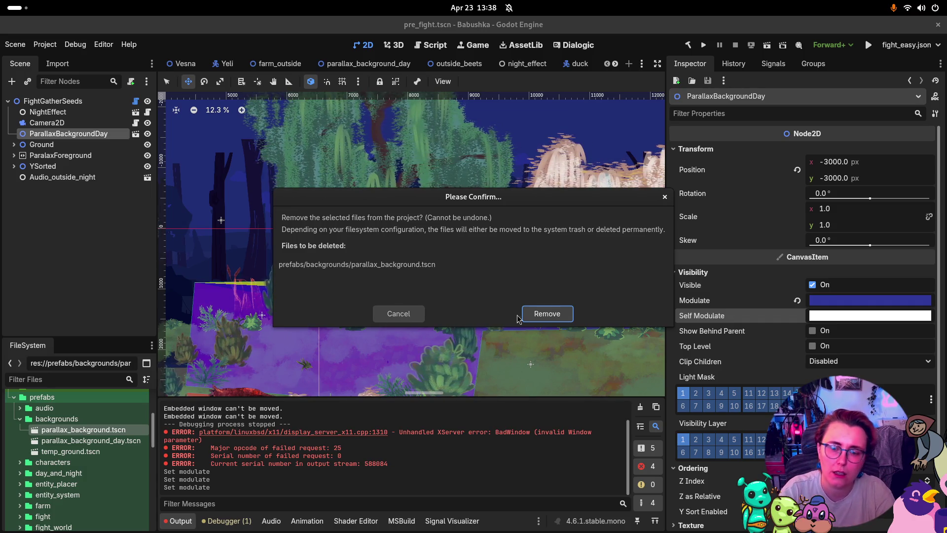
click(564, 319)
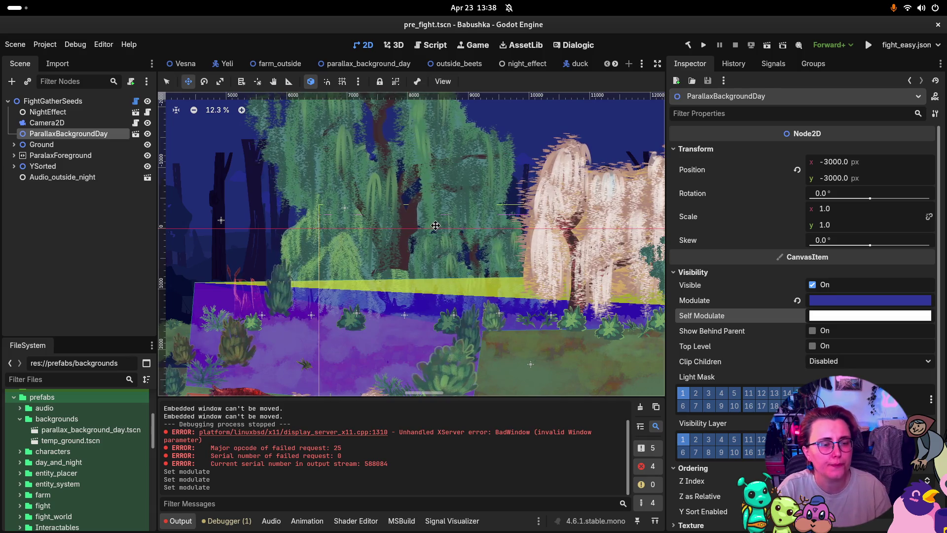
key(super)
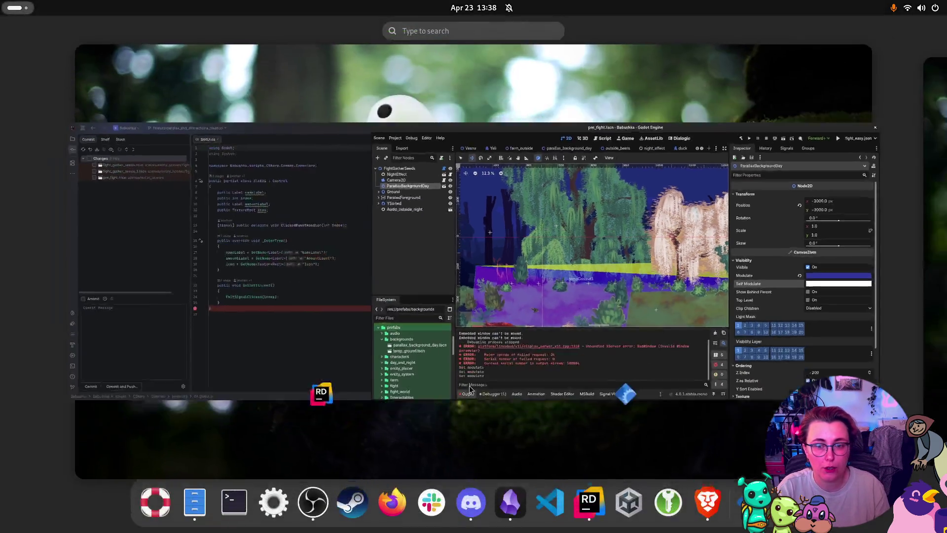
- In Rider, check all four changed files for commit and clear the draft message
click(318, 244)
click(42, 83)
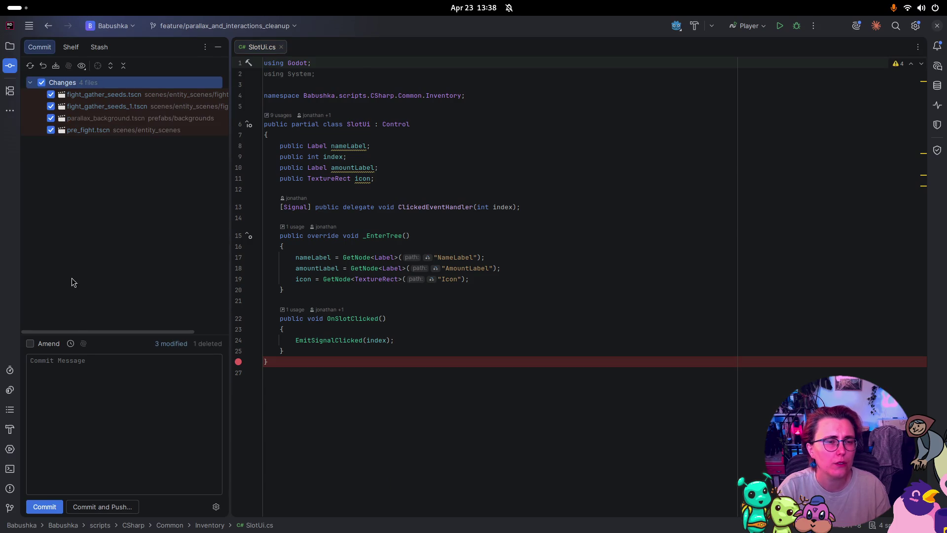
click(83, 397)
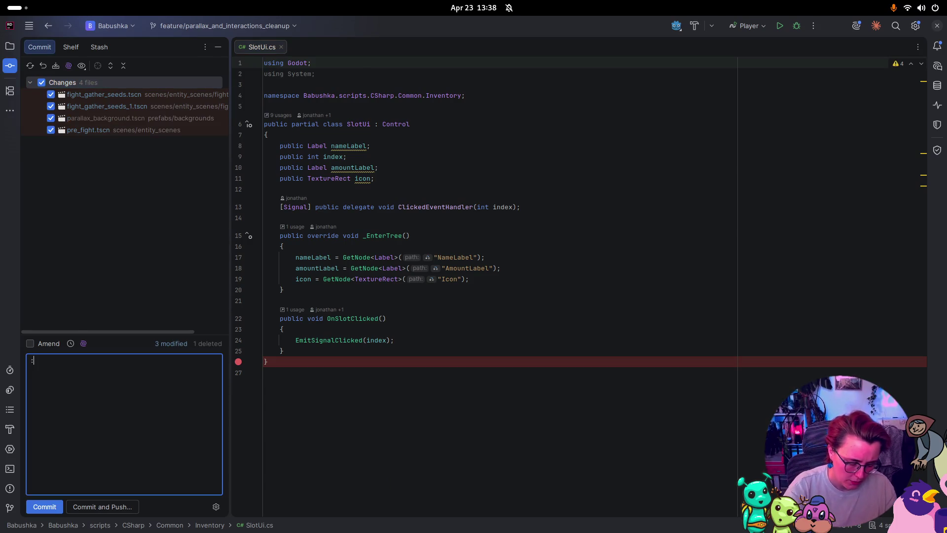
text(:exchanged)
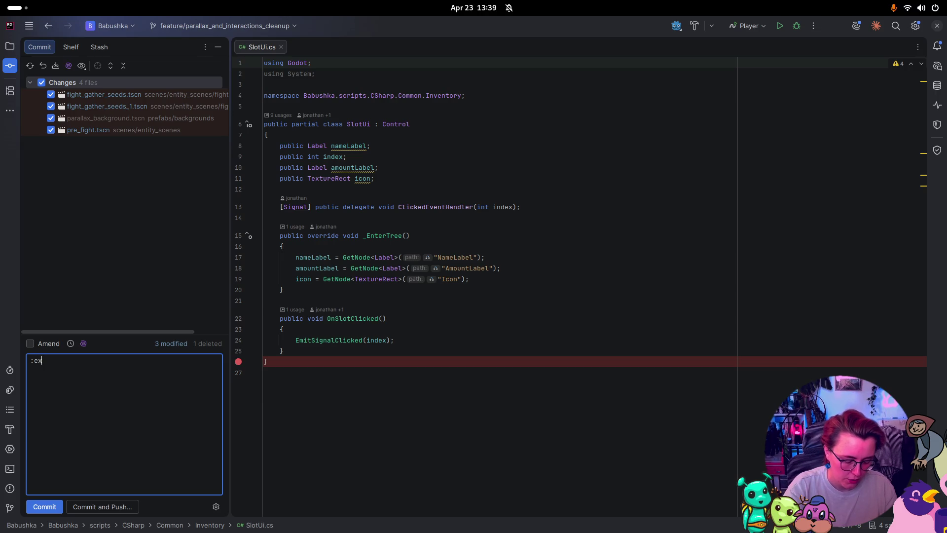
key(ctrl+BackSpace)
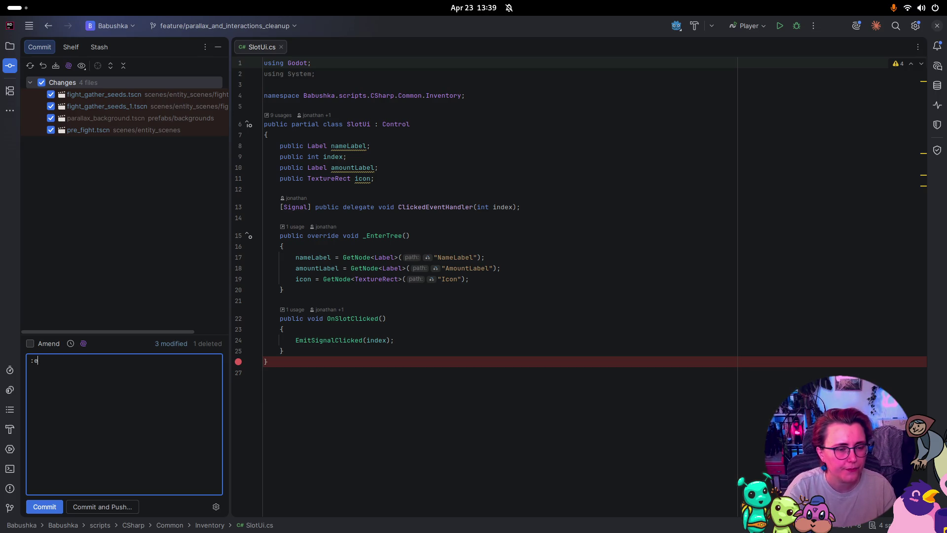
key(BackSpace)
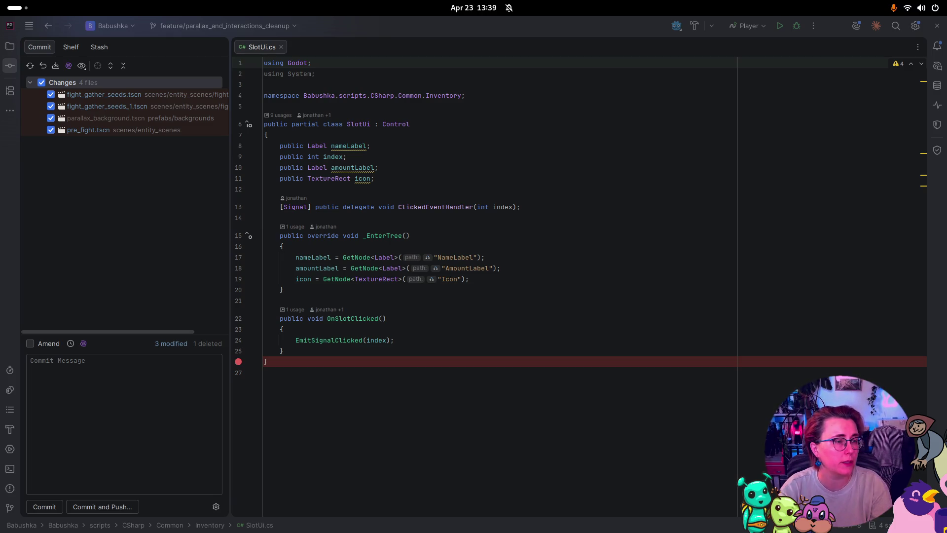
key(alt+Tab)
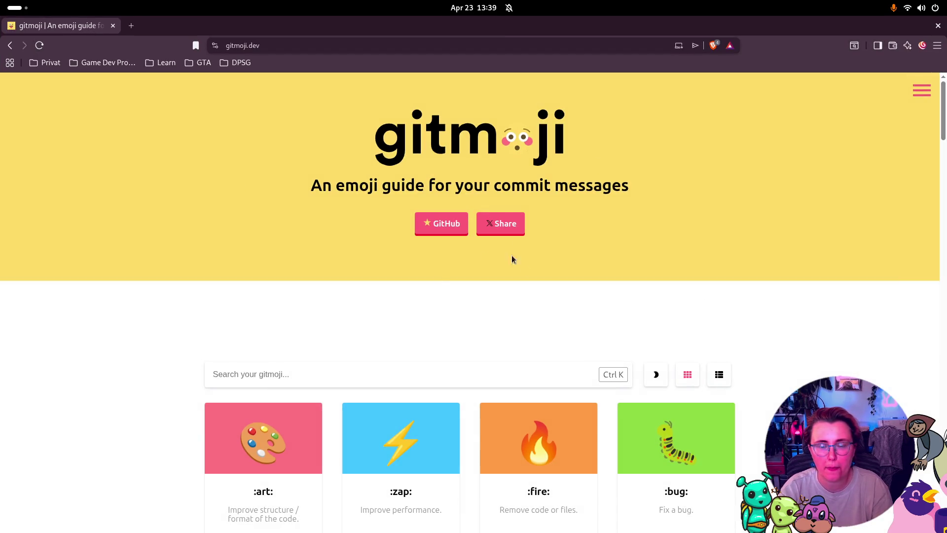
- Copy the :fire: gitmoji from gitmoji.dev and return to Rider
click(412, 376)
scroll(416, 381, down, 2)
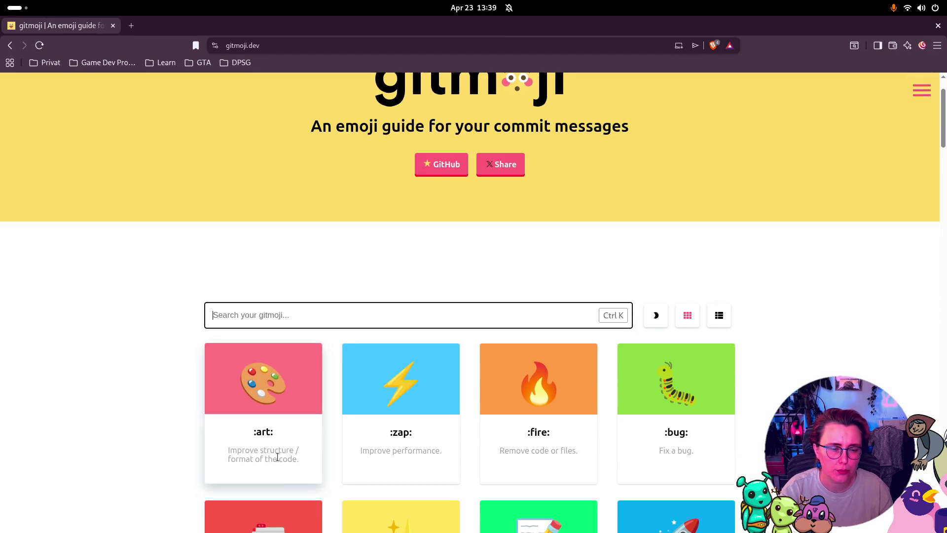
scroll(578, 447, down, 2)
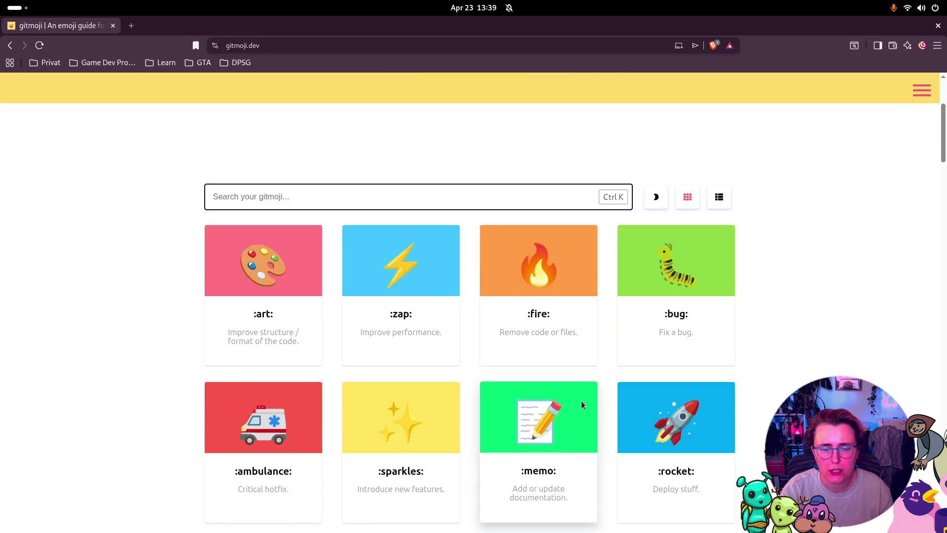
click(539, 314)
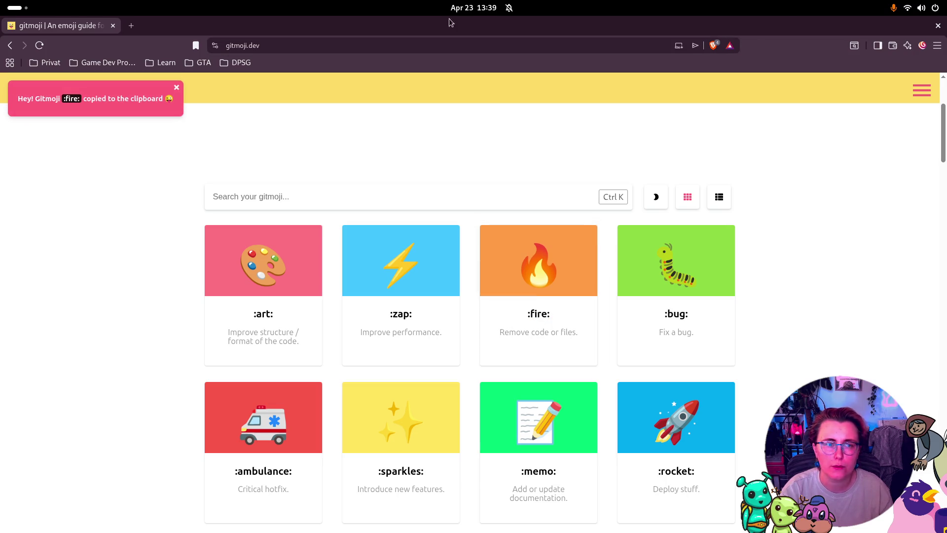
key(super+h)
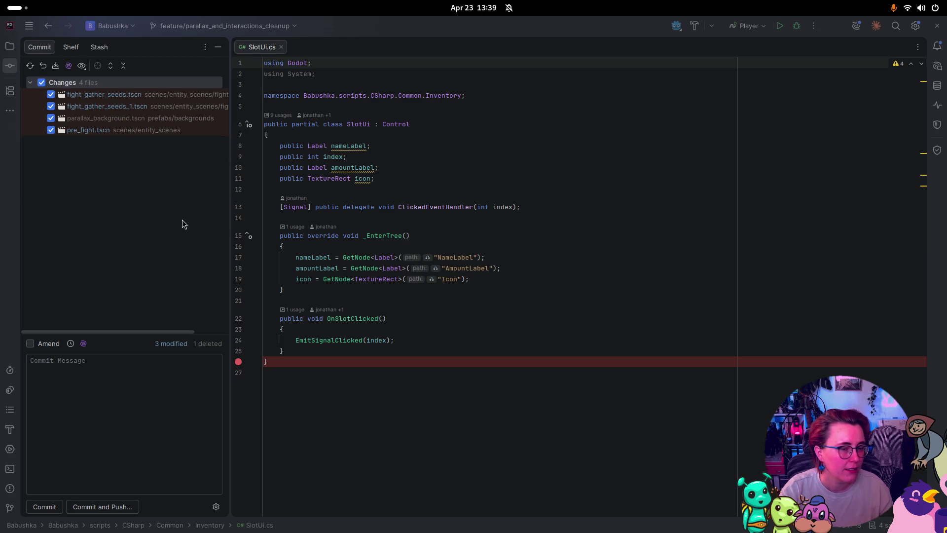
- Commit the changes with message ':fire: removed and replaced old parallax background prefab with new one'
click(108, 413)
text(:fire:)
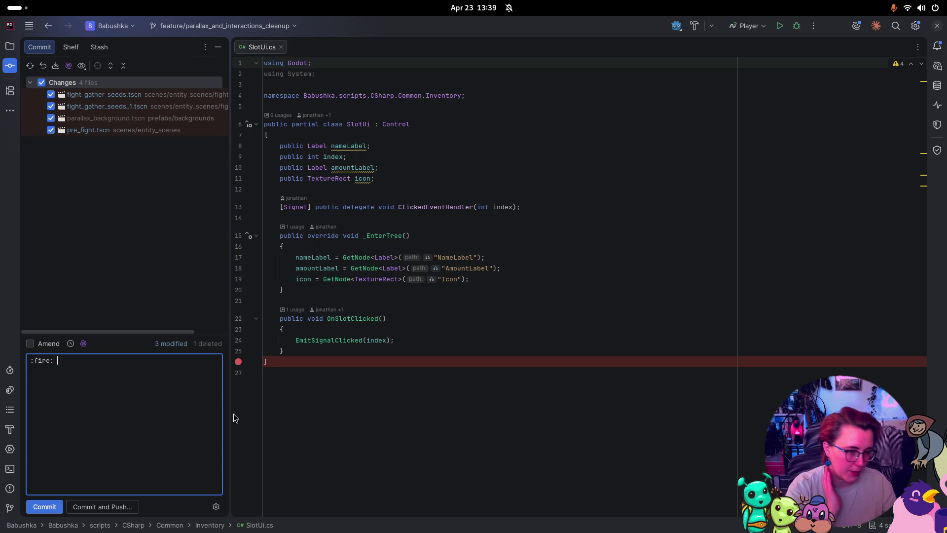
text( removed )
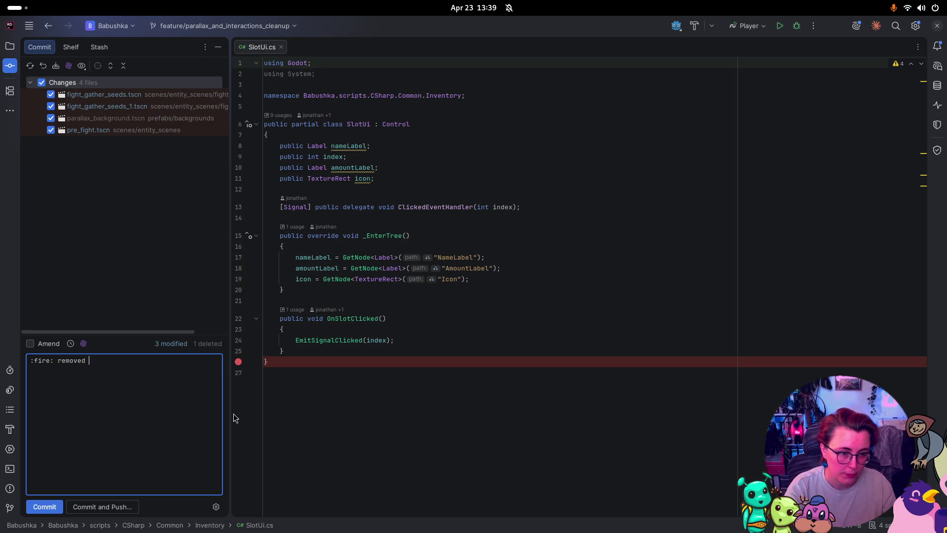
text(and replaced)
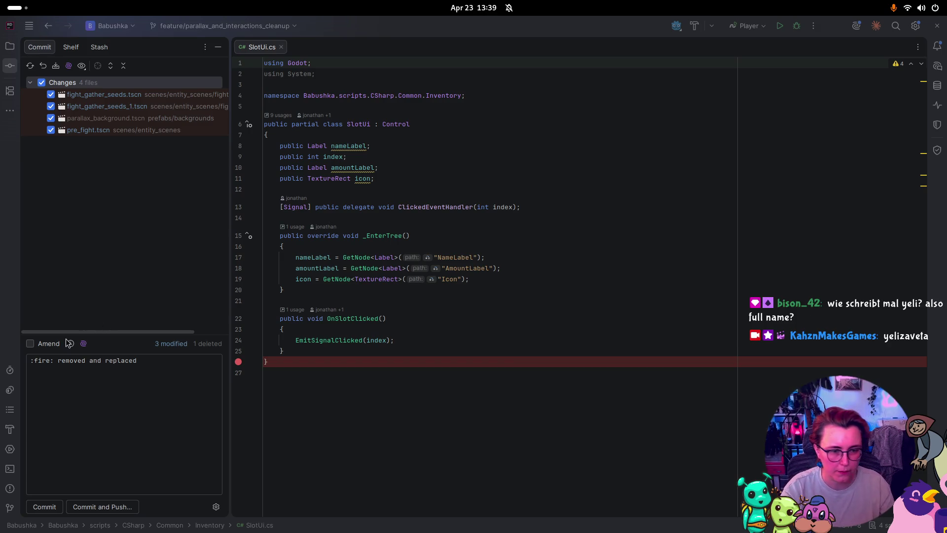
click(126, 375)
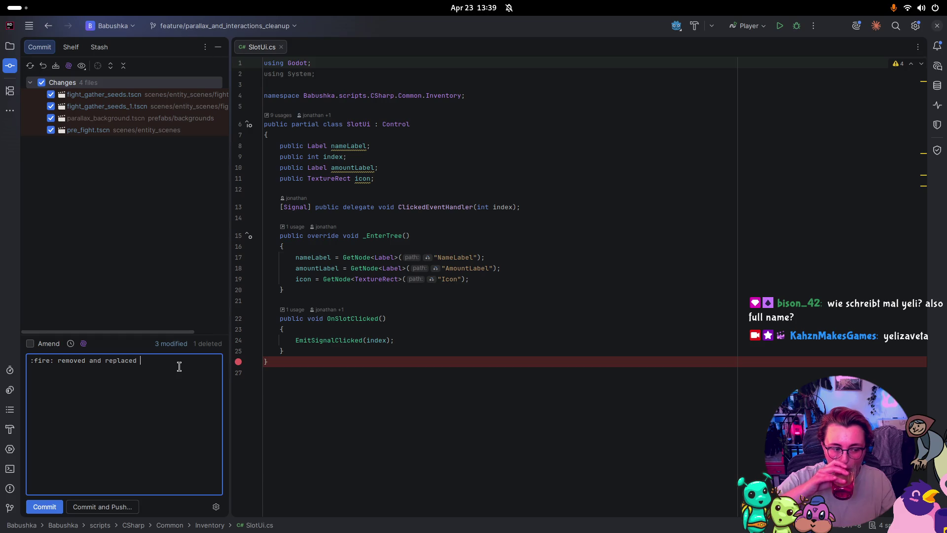
text(old paralla)
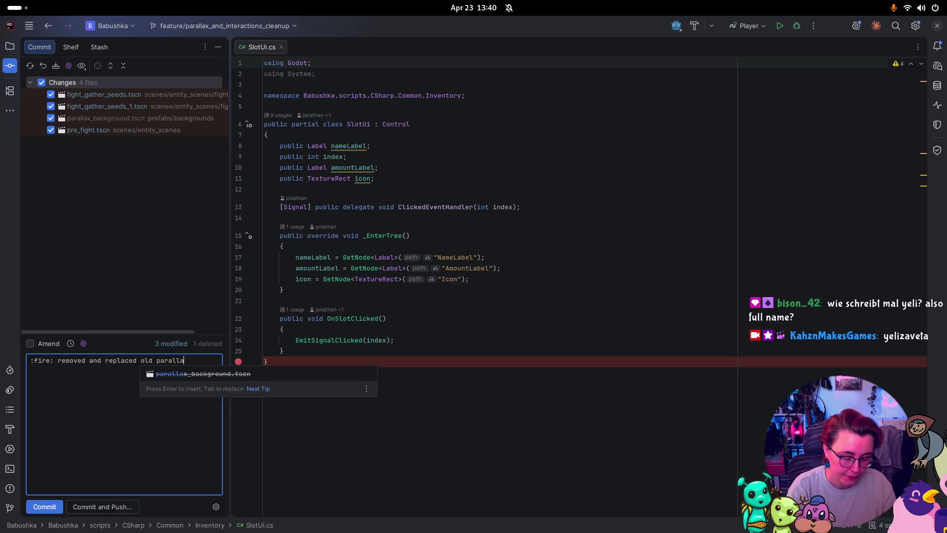
key(BackSpace)
text(x)
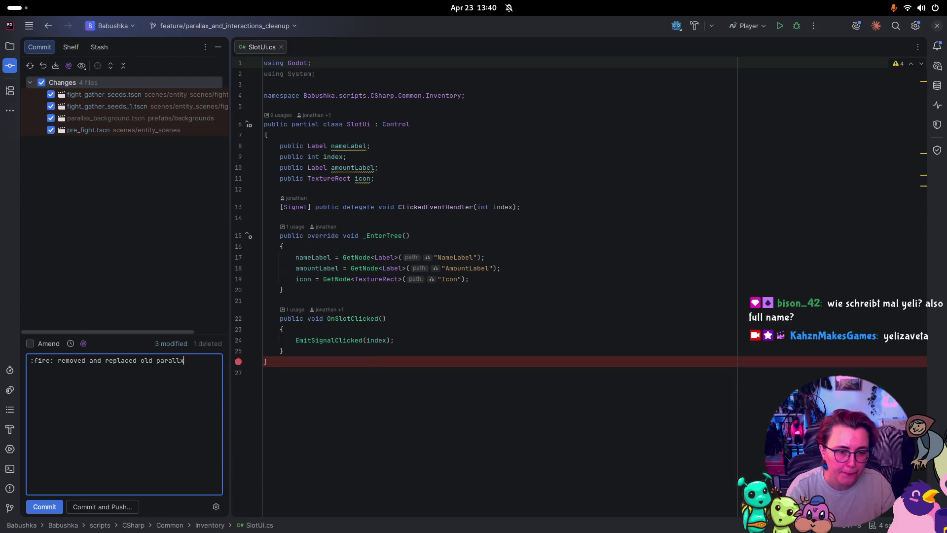
key(BackSpace)
text(a)
text(x bac)
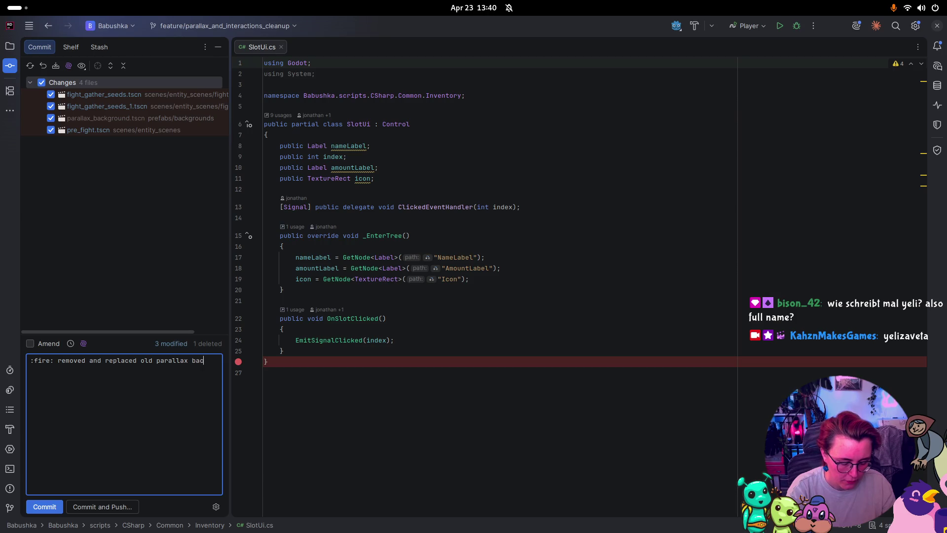
text(kground prefa)
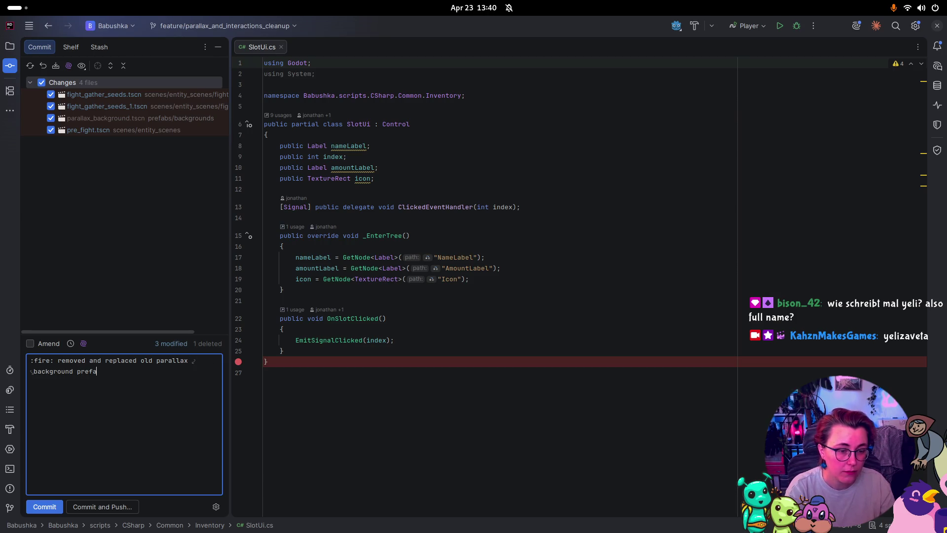
text(b with)
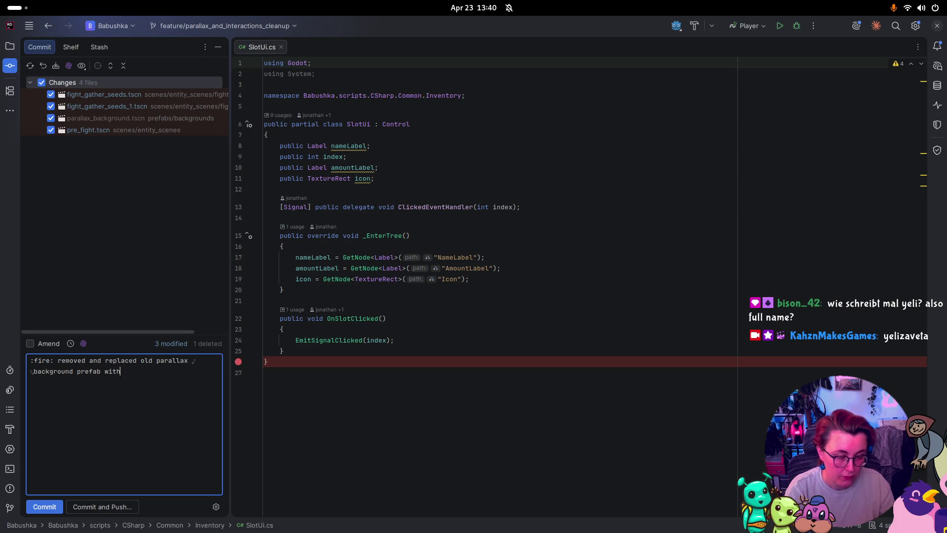
text( new one)
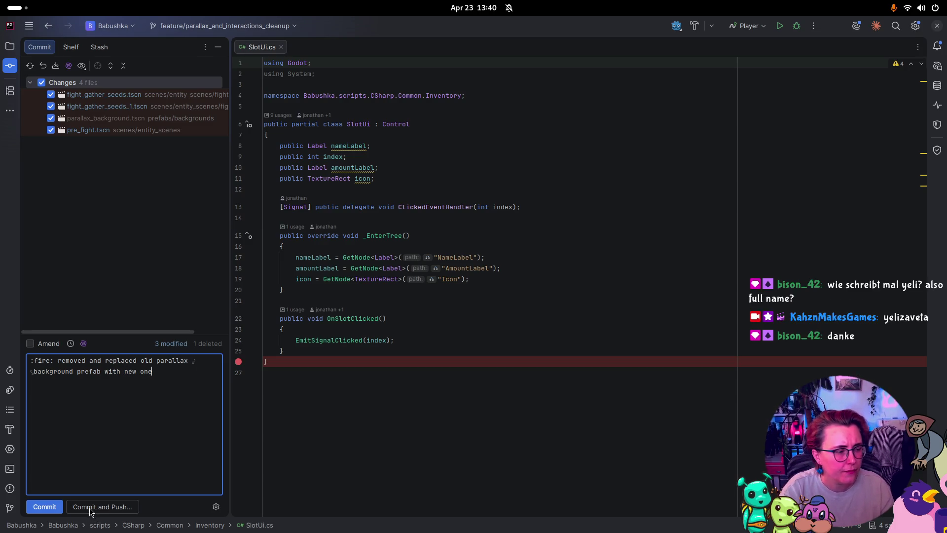
click(40, 512)
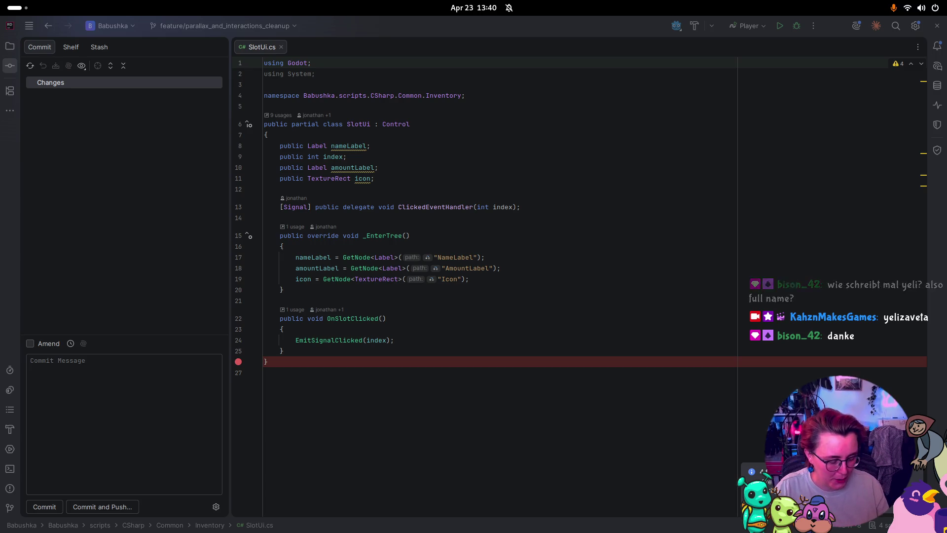
- Remove the breakpoint on line 26 of SlotUi.cs and select the unused using System line
click(238, 363)
key(super)
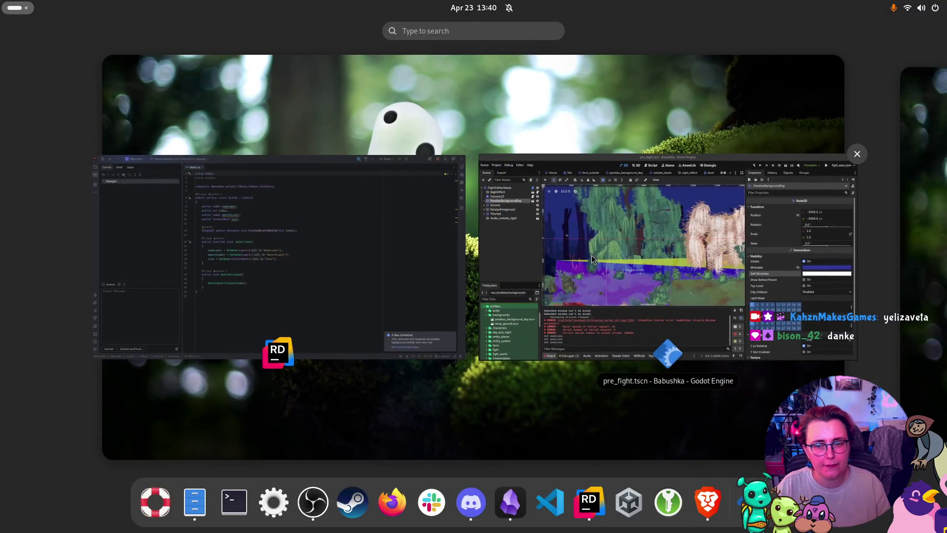
key(super)
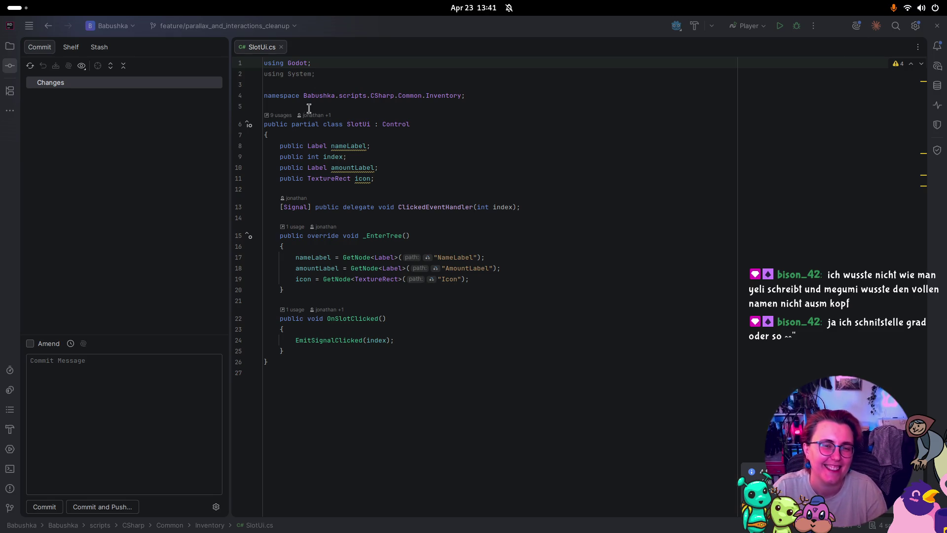
drag(332, 73, 209, 71)
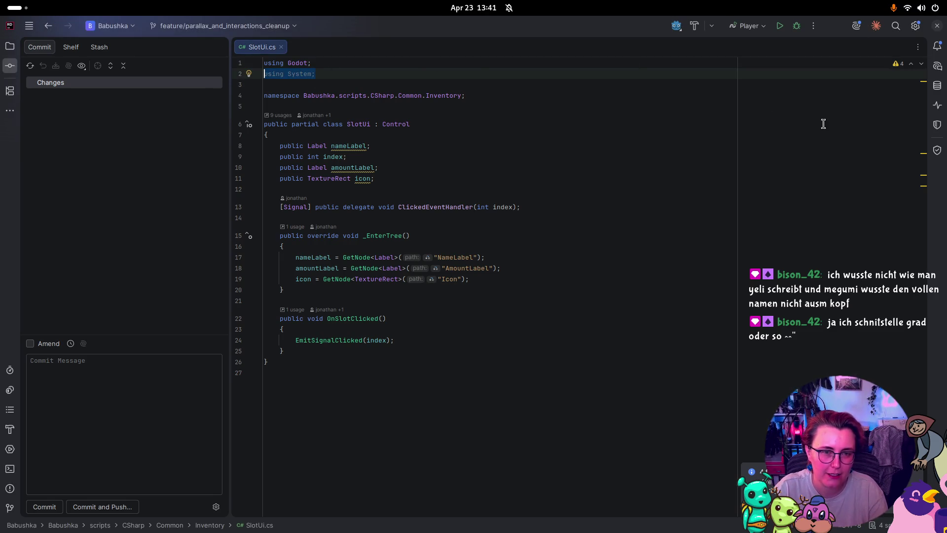
key(BackSpace)
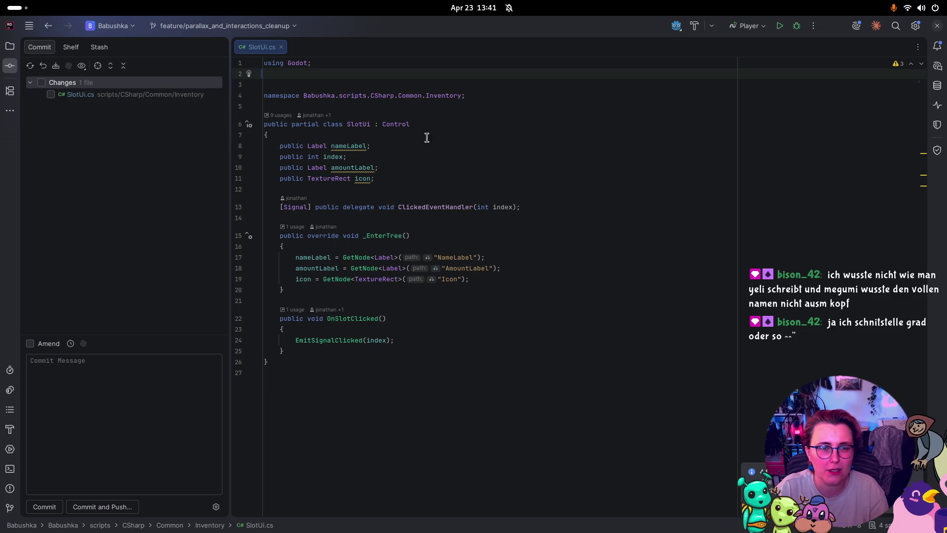
key(BackSpace)
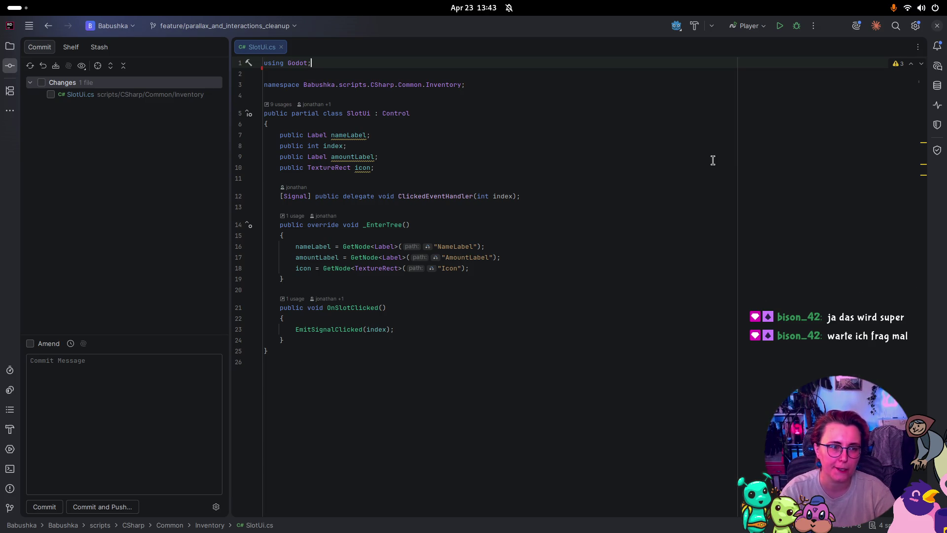
key(super)
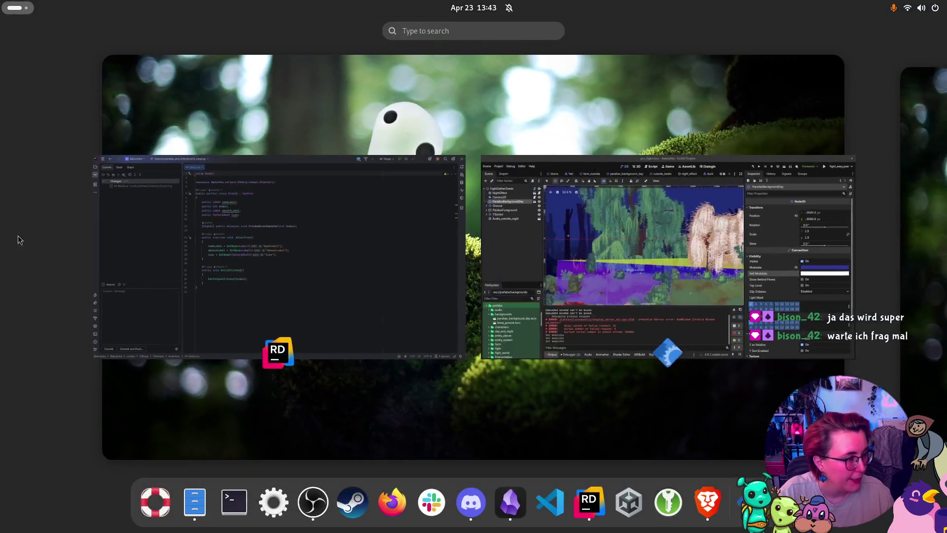
key(Escape)
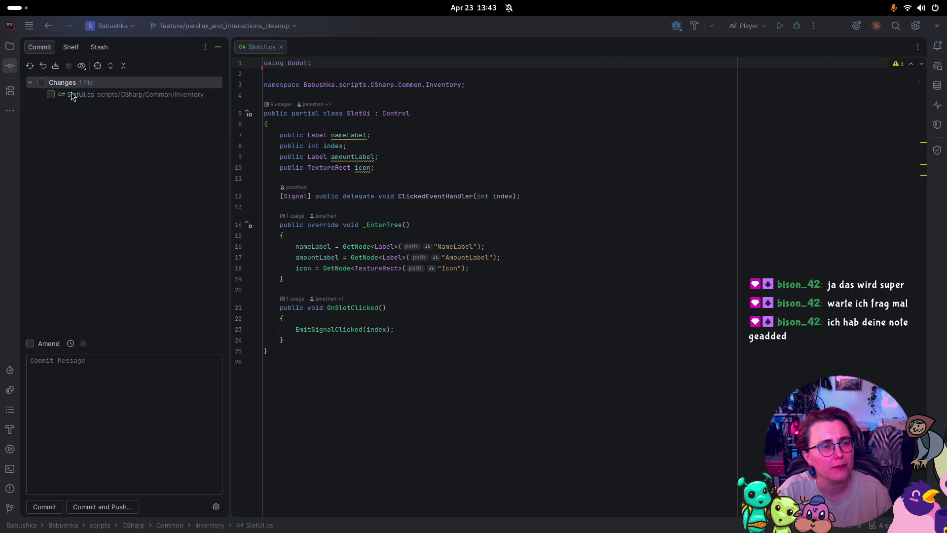
click(103, 94)
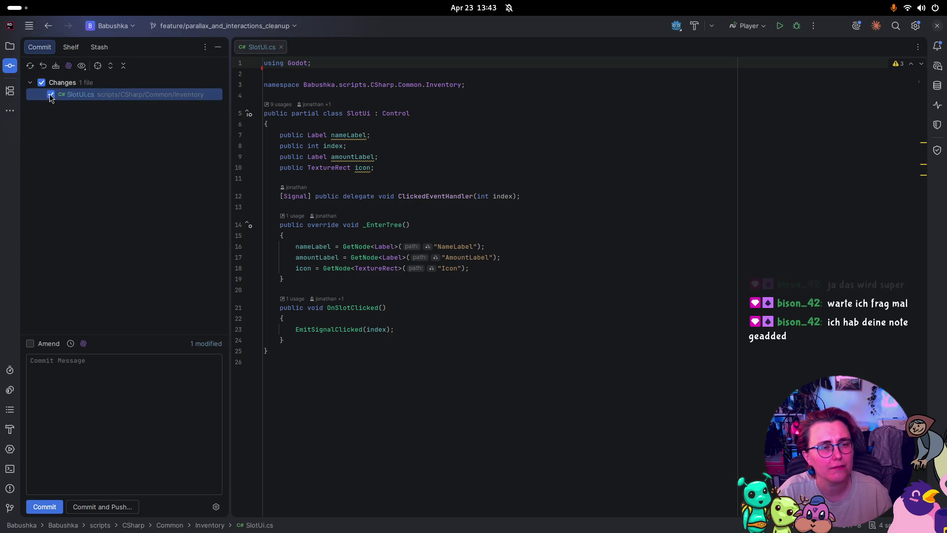
double_click(92, 96)
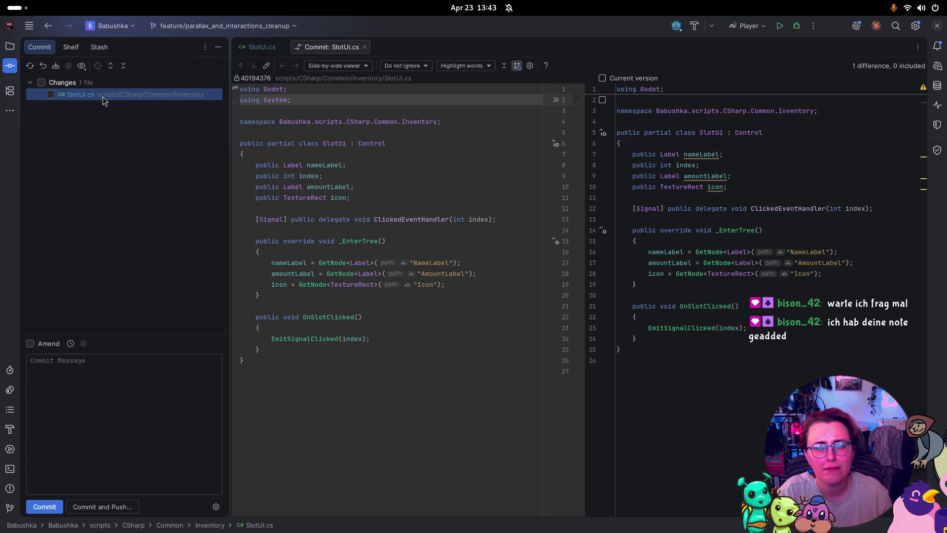
click(364, 47)
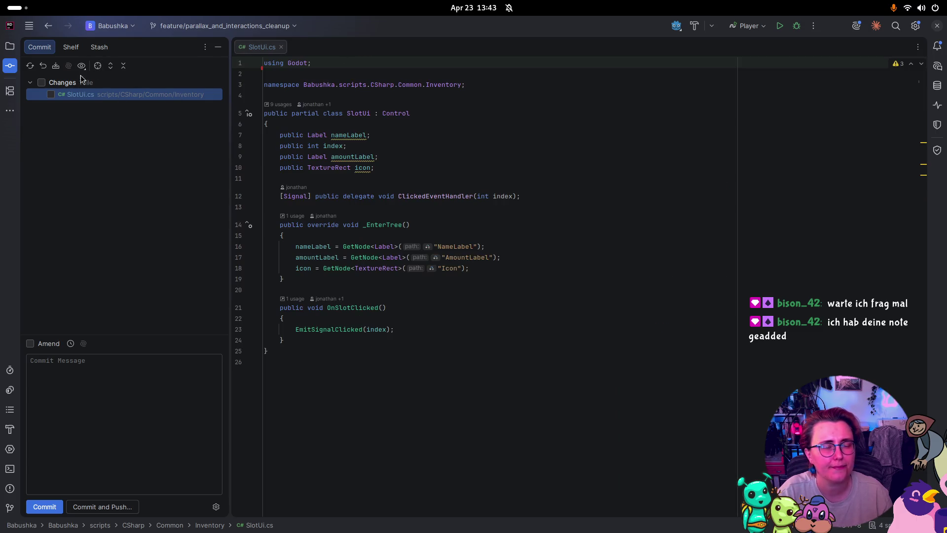
key(super)
click(673, 295)
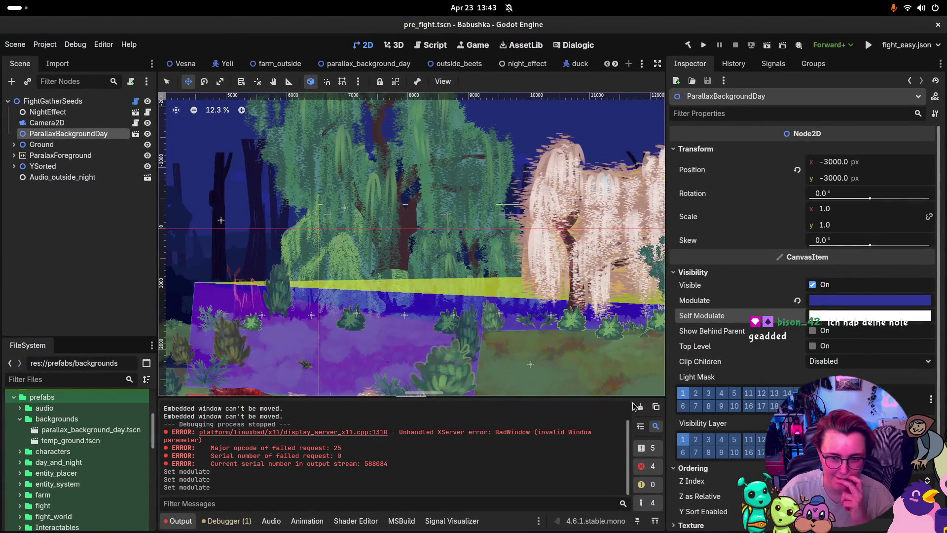
- Clear the Output panel, switch to the duck scene, collapse Animations, and quit Godot
click(637, 407)
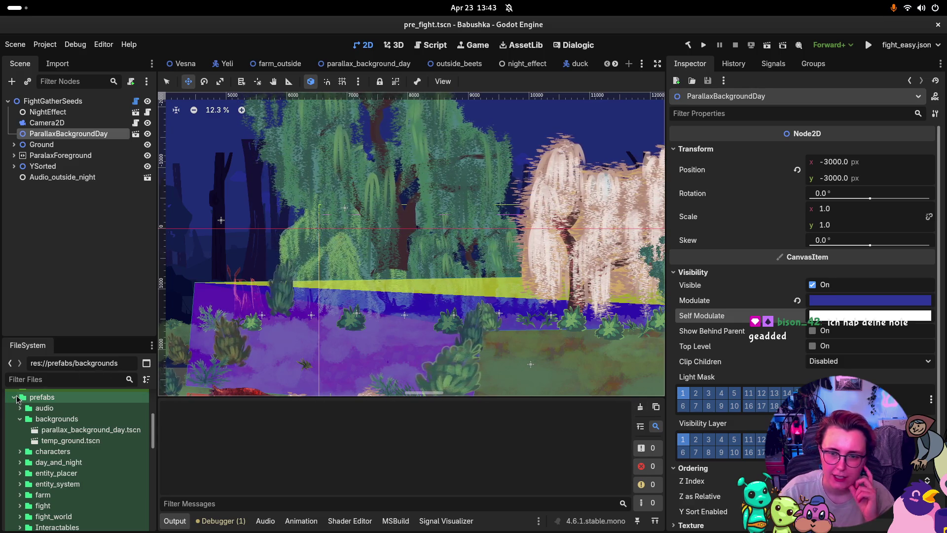
mouse_move(564, 73)
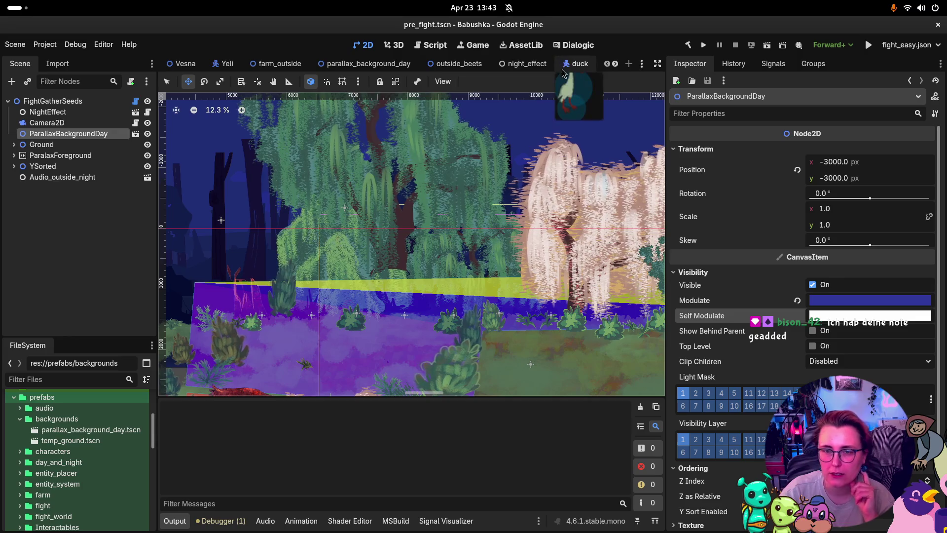
click(579, 64)
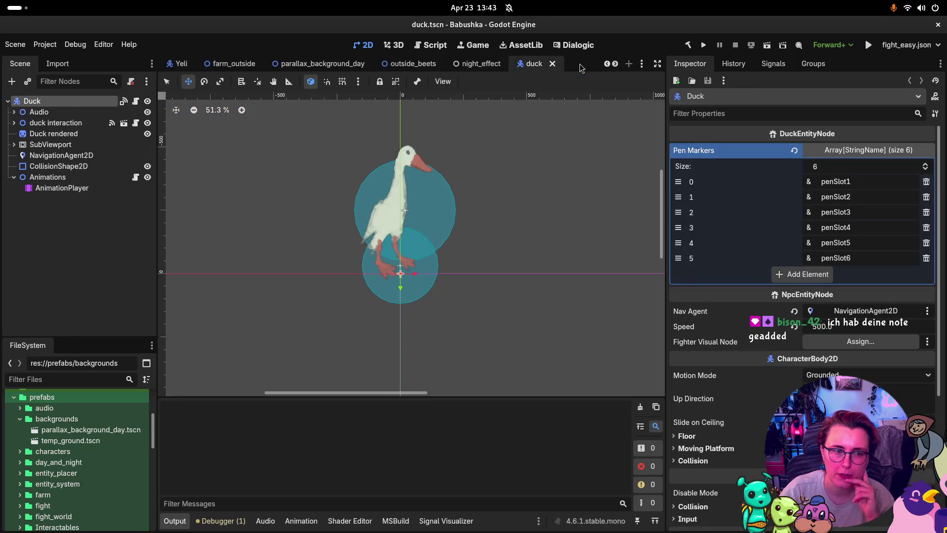
click(14, 177)
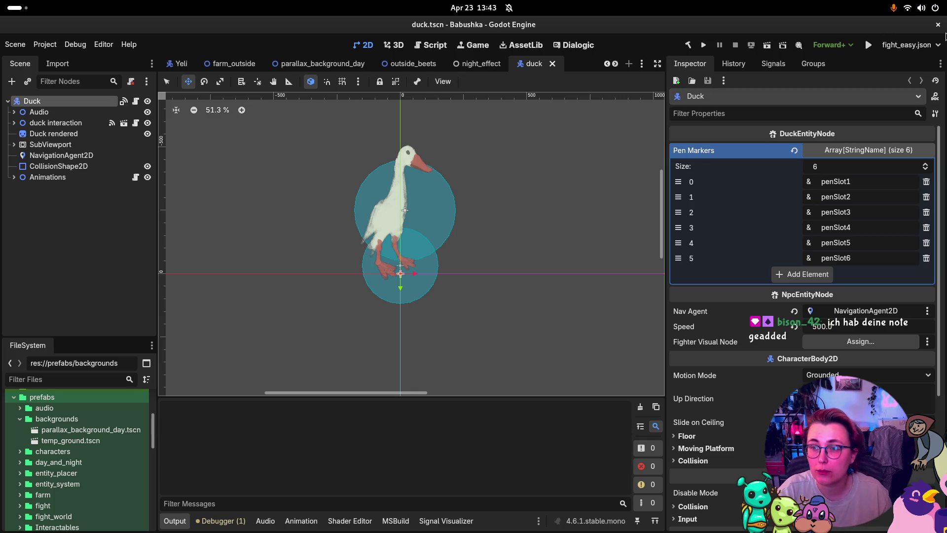
click(938, 24)
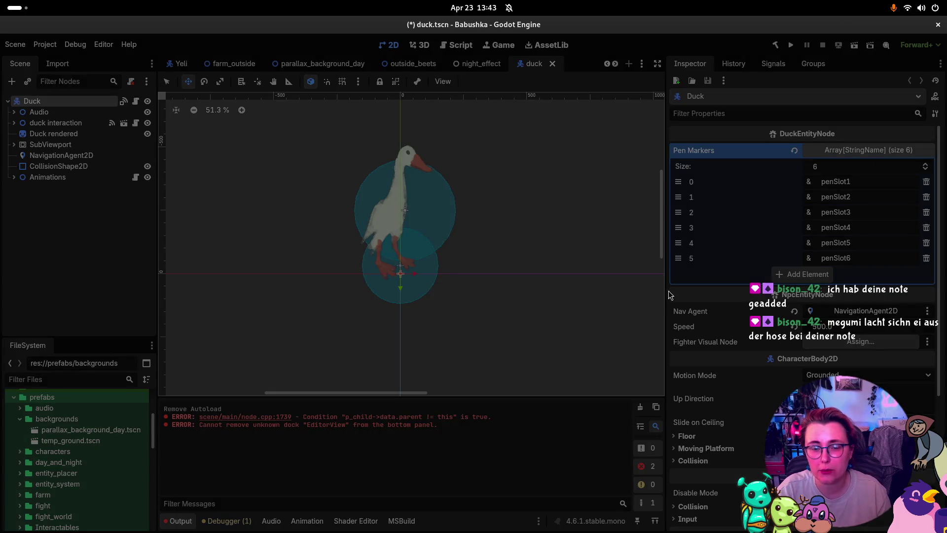
- Reopen the Babushka project from the Godot Project Manager
key(super)
key(super)
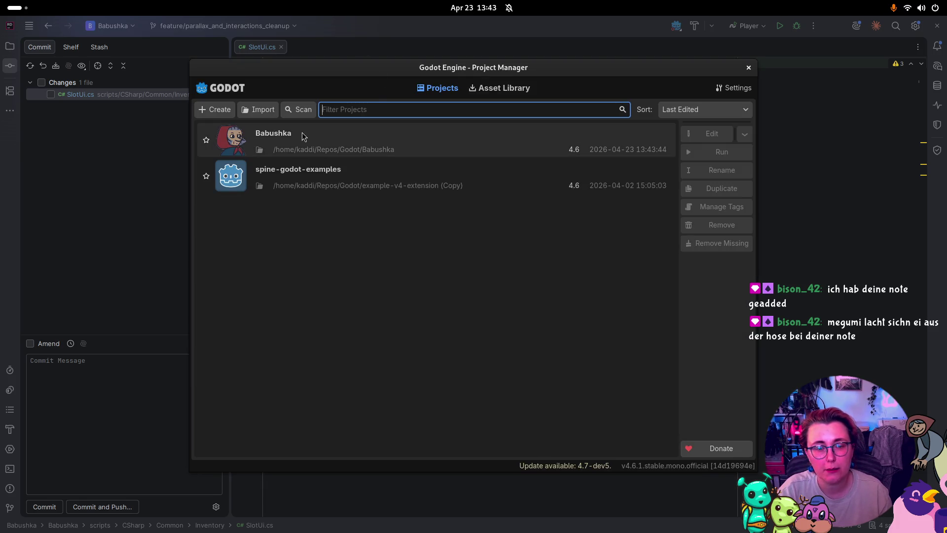
double_click(300, 138)
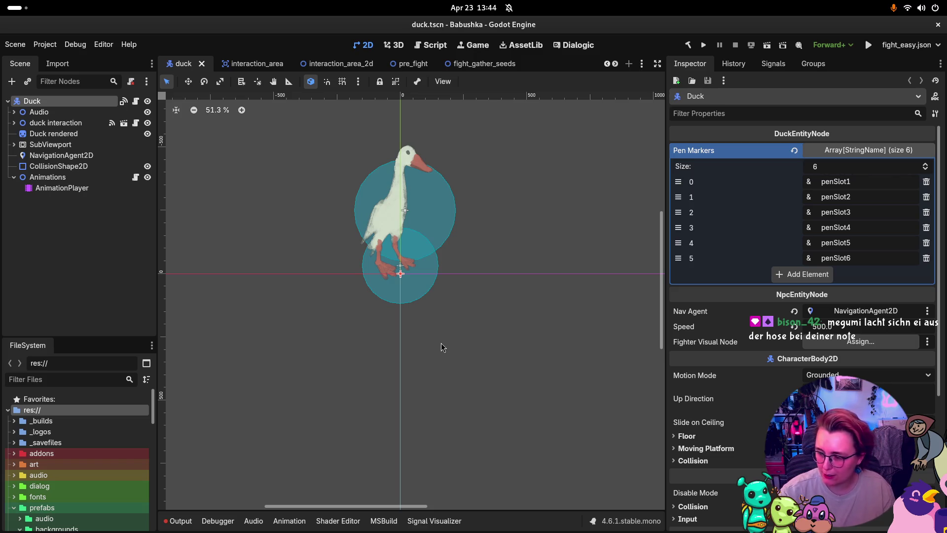
- Deselect the Duck node and collapse Animations in the Scene tree
key(super)
key(super)
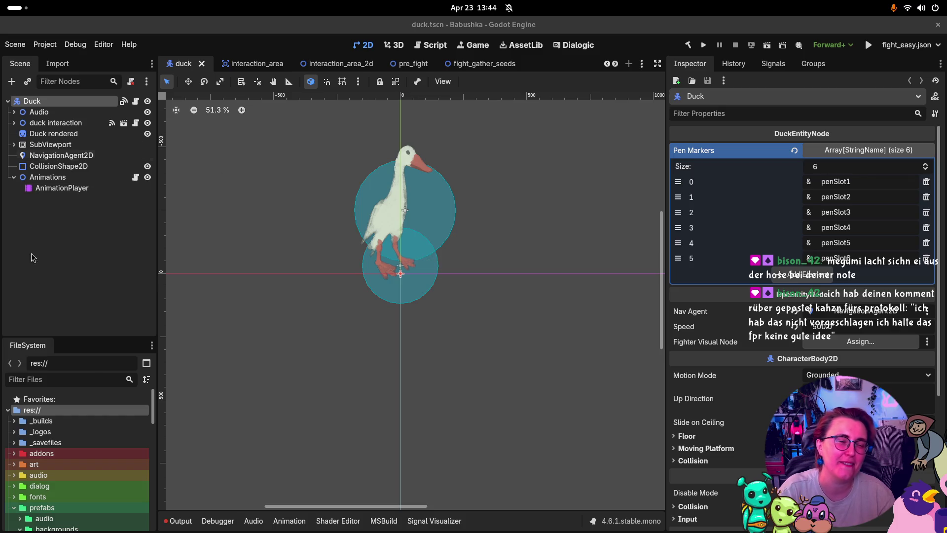
click(83, 264)
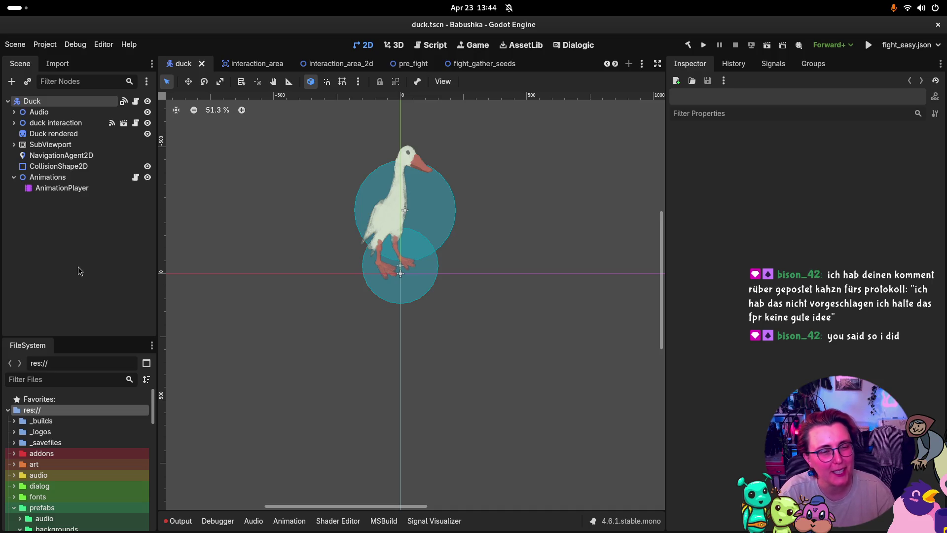
click(13, 178)
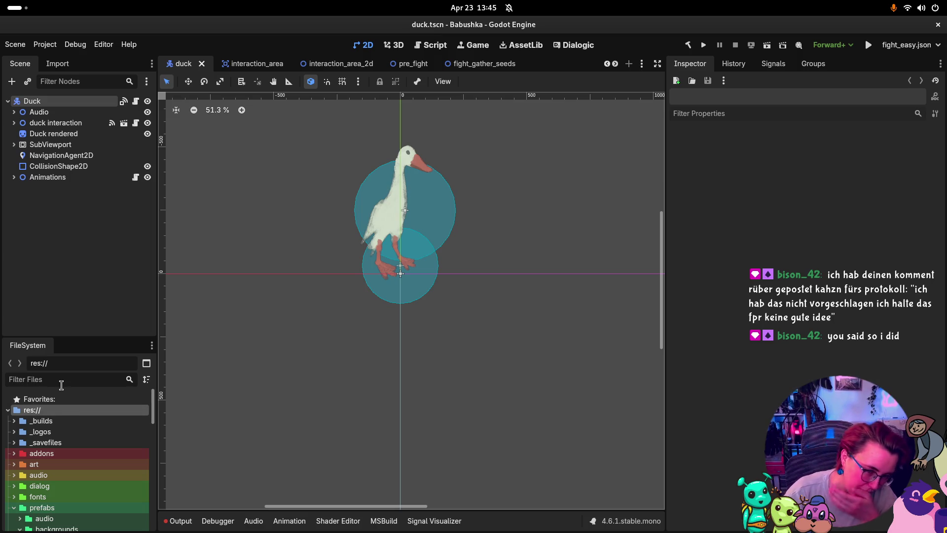
- Expand prefabs/interactions in FileSystem and select the duck interaction node
scroll(19, 434, down, 5)
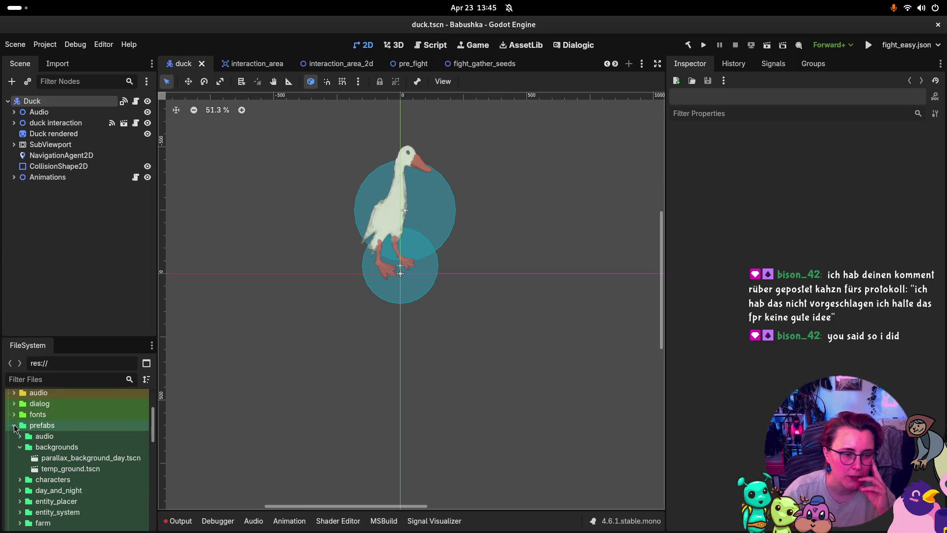
click(15, 425)
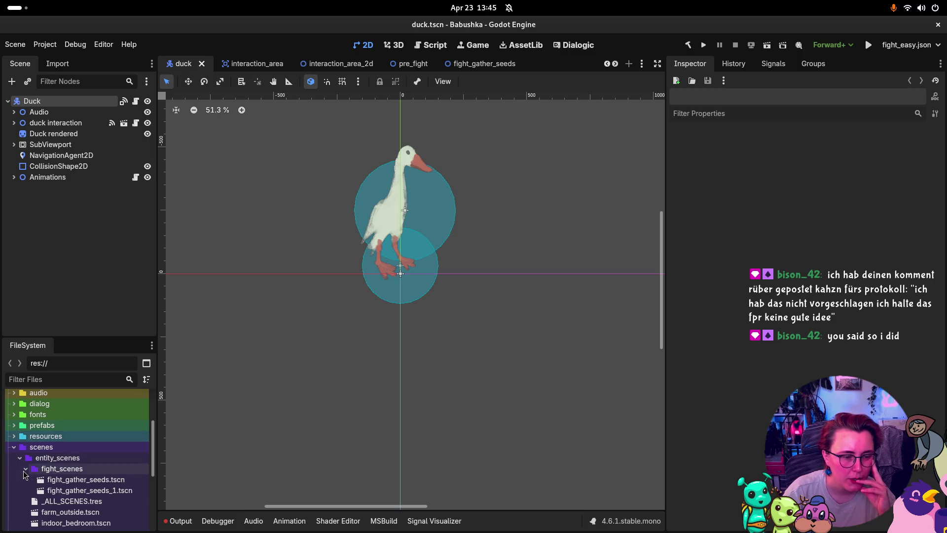
click(26, 469)
click(14, 425)
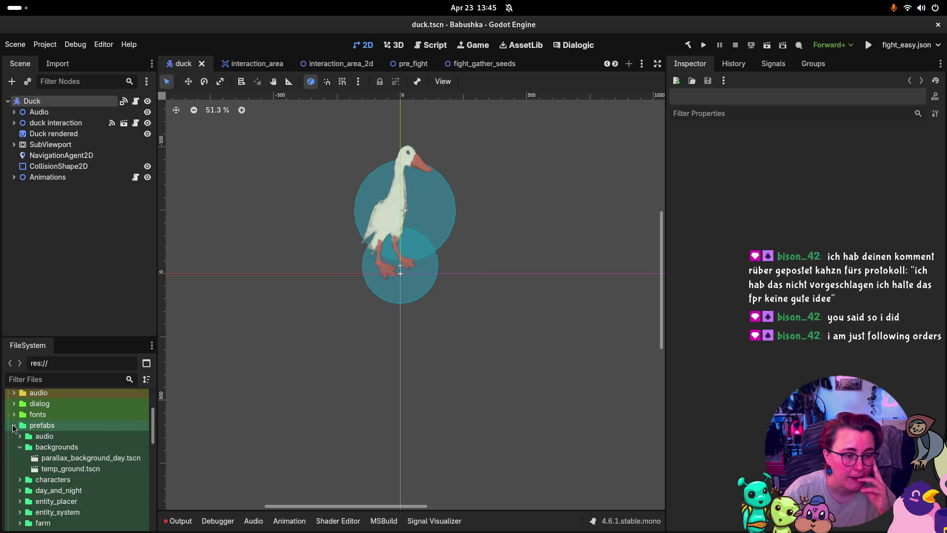
scroll(60, 510, down, 3)
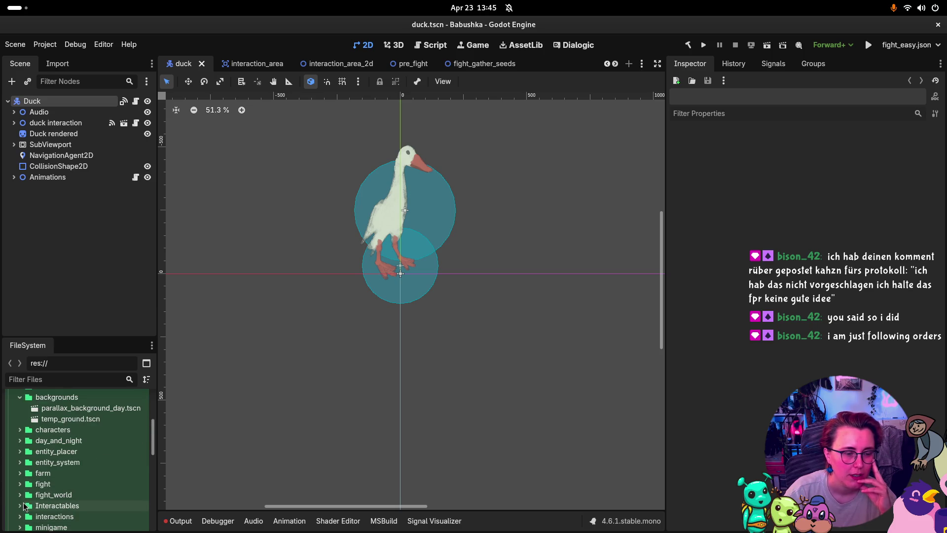
click(19, 508)
scroll(17, 510, down, 4)
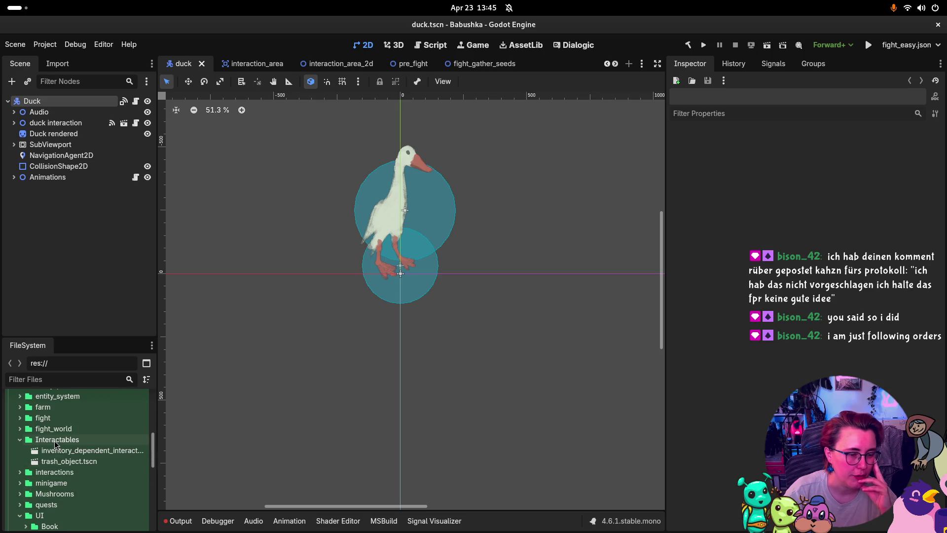
click(21, 473)
click(19, 438)
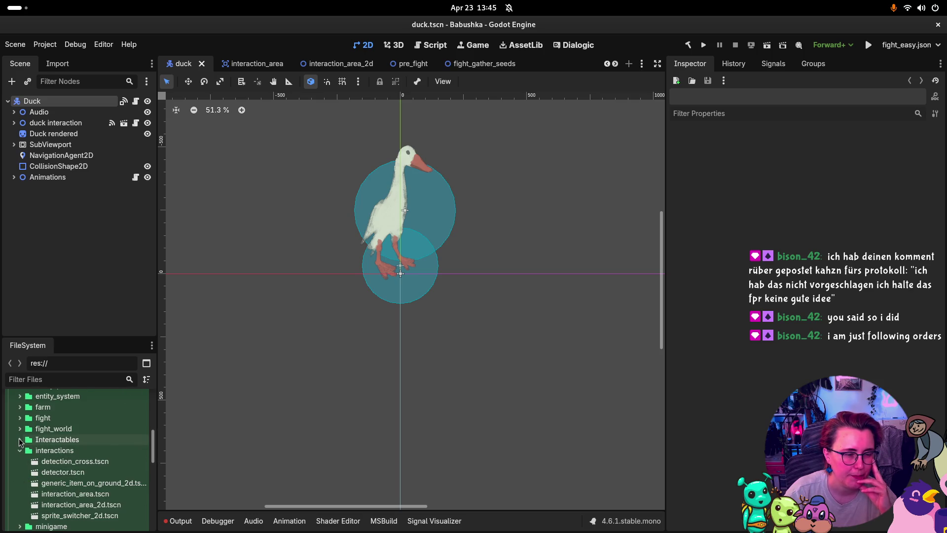
click(56, 123)
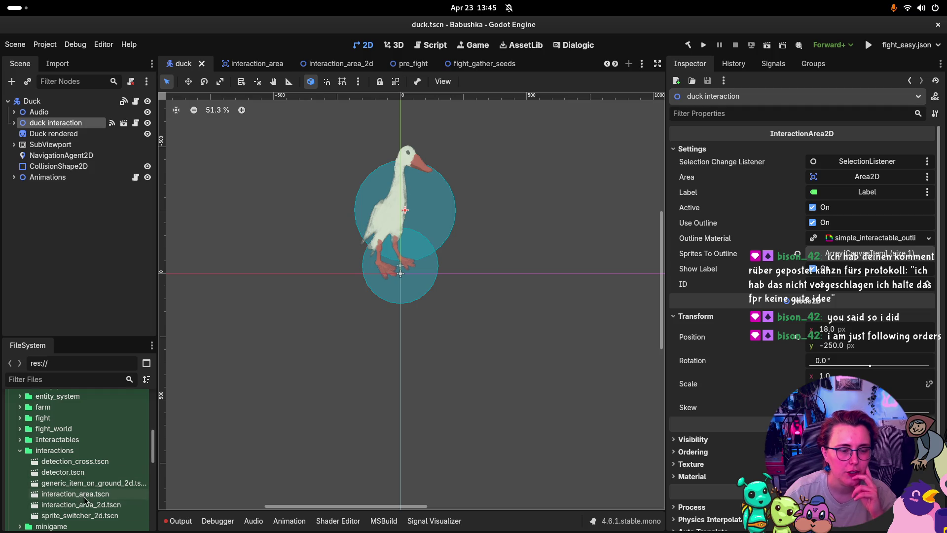
- Add interaction_area.tscn to the duck scene as a new InteractionArea node
drag(87, 496, 88, 267)
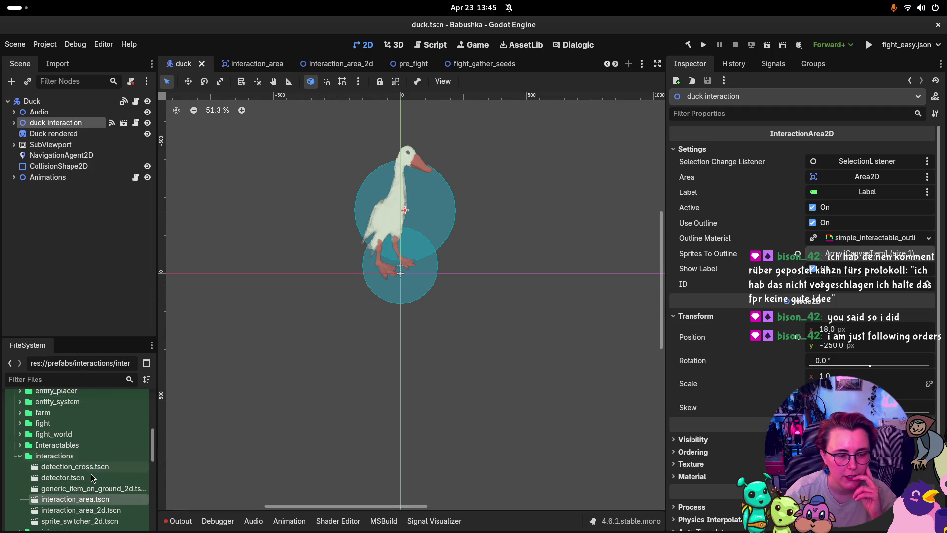
mouse_move(78, 497)
mouse_down()
mouse_move(82, 508)
mouse_move(405, 208)
mouse_up()
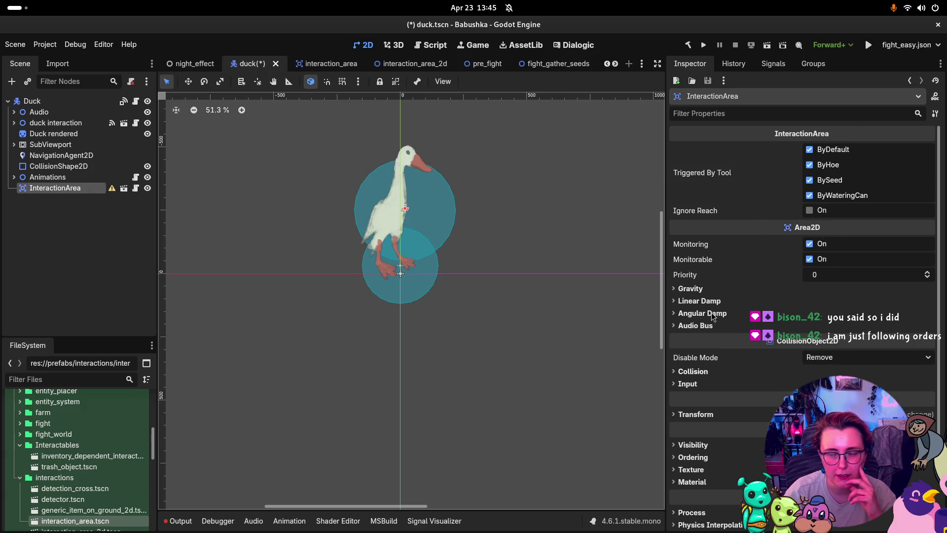
click(67, 178)
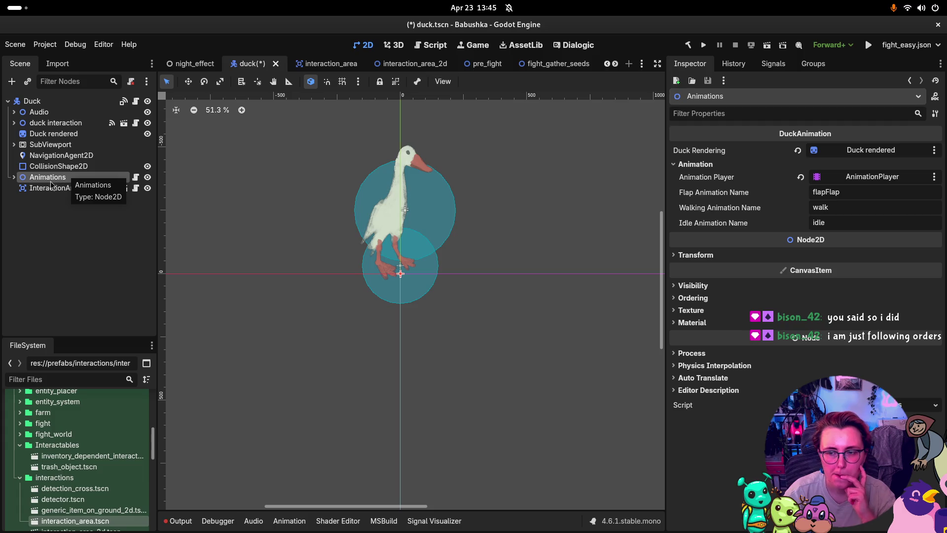
click(80, 189)
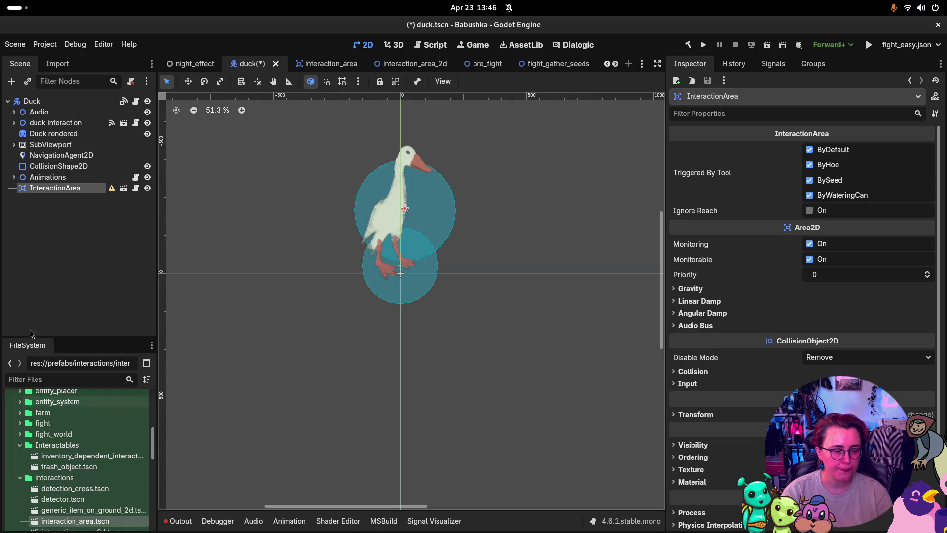
- Select interaction_area_2d.tscn in FileSystem and request its deletion
scroll(113, 522, down, 2)
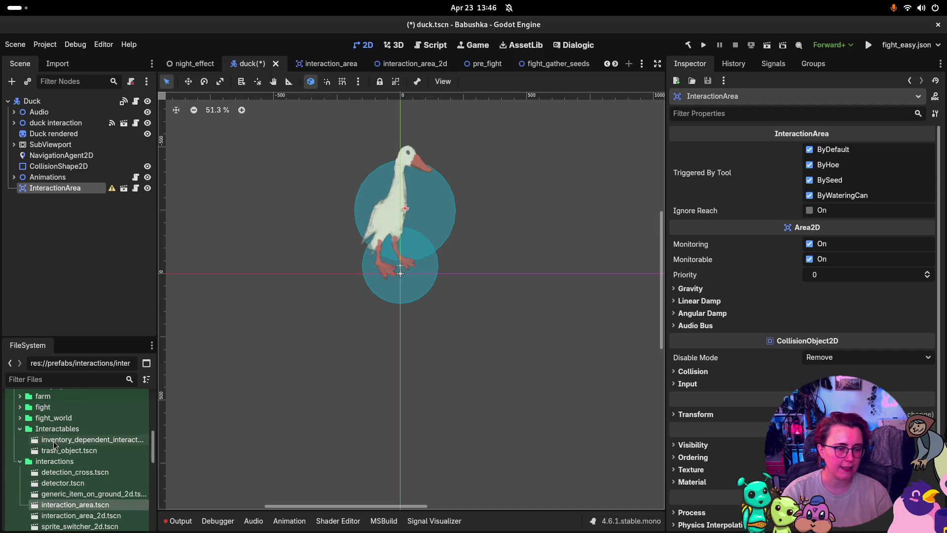
click(112, 500)
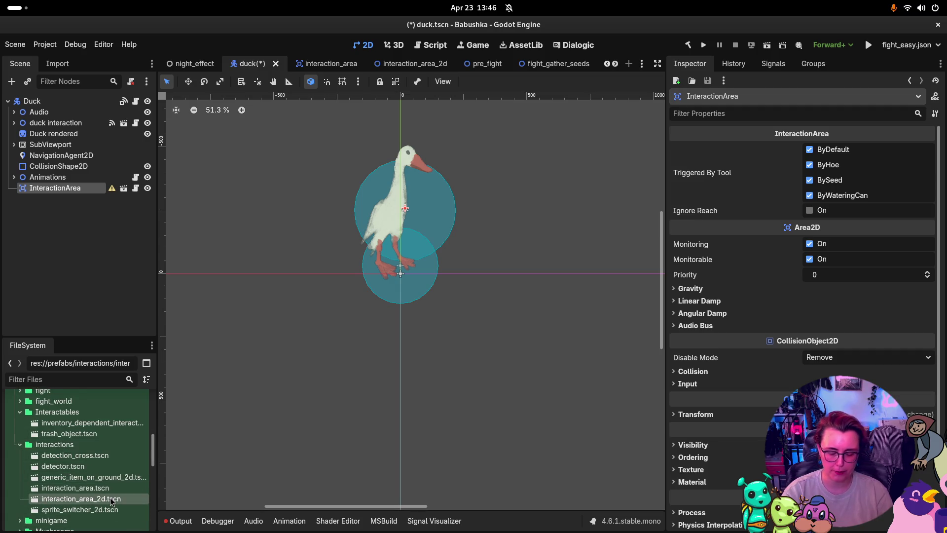
key(Delete)
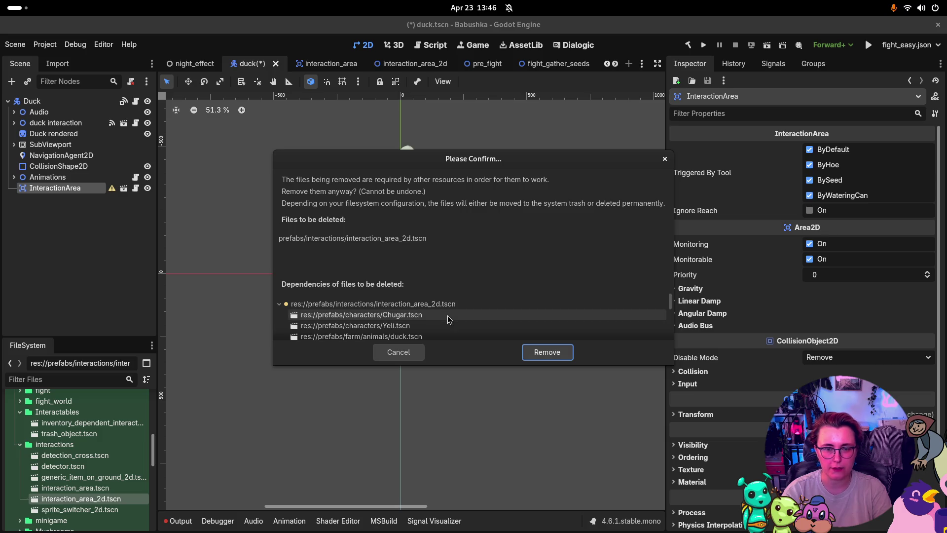
scroll(448, 320, down, 3)
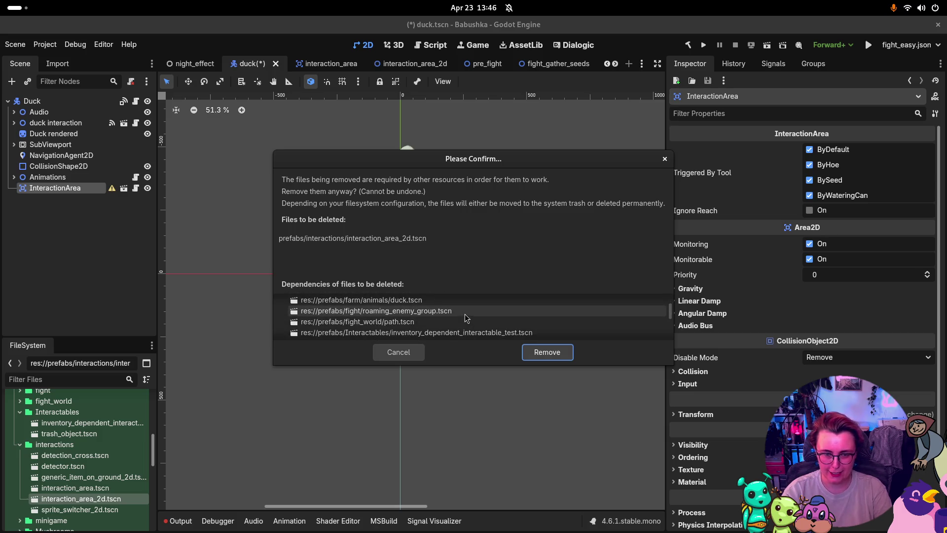
scroll(464, 314, down, 2)
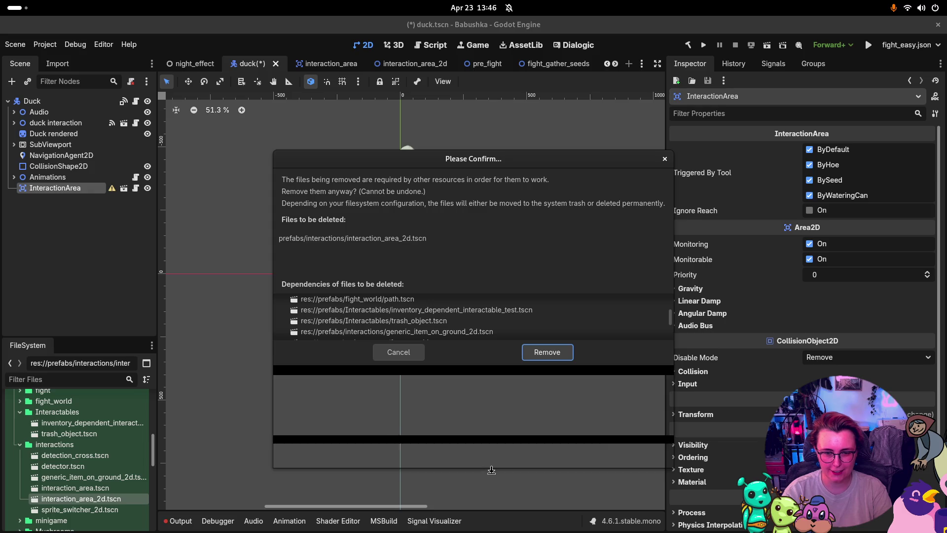
drag(492, 470, 496, 472)
scroll(498, 404, up, 5)
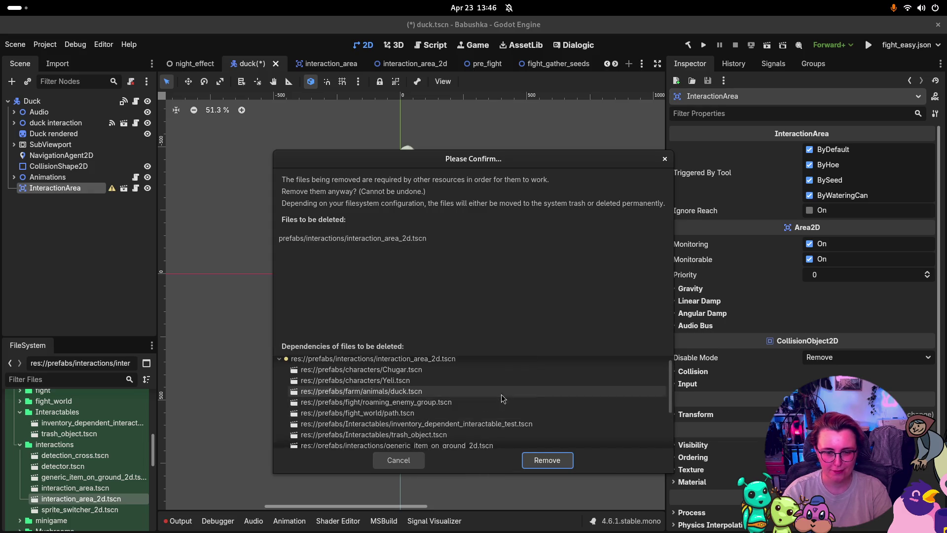
scroll(501, 395, down, 6)
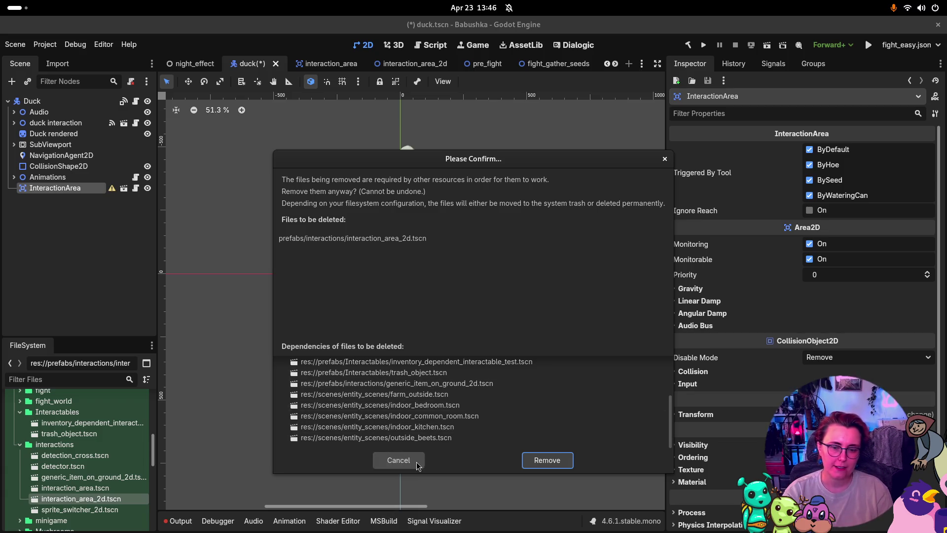
click(398, 459)
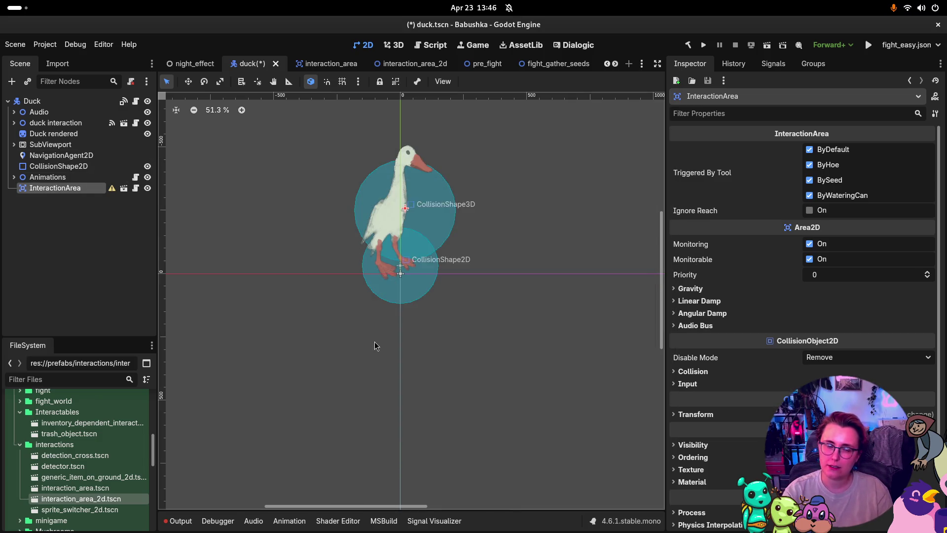
- Add a CollisionShape2D child under InteractionArea
right_click(71, 188)
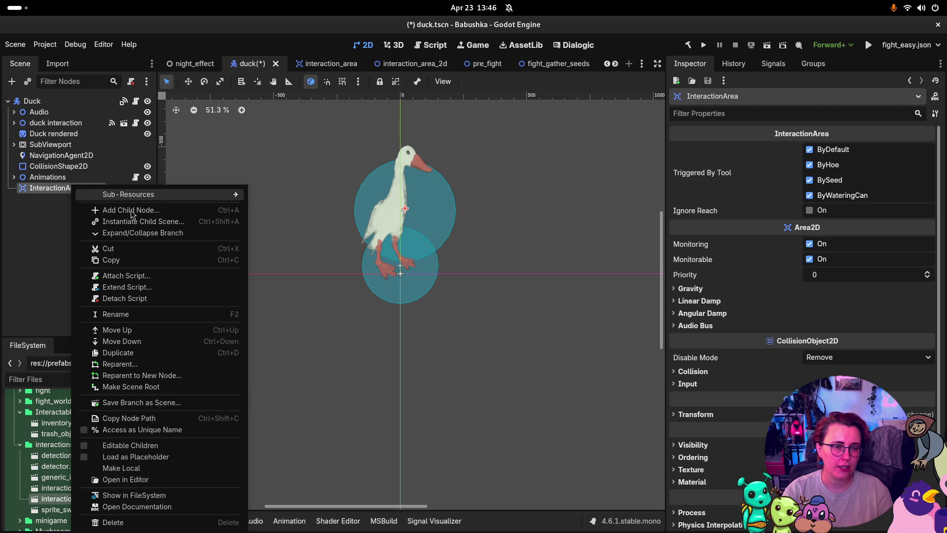
click(133, 209)
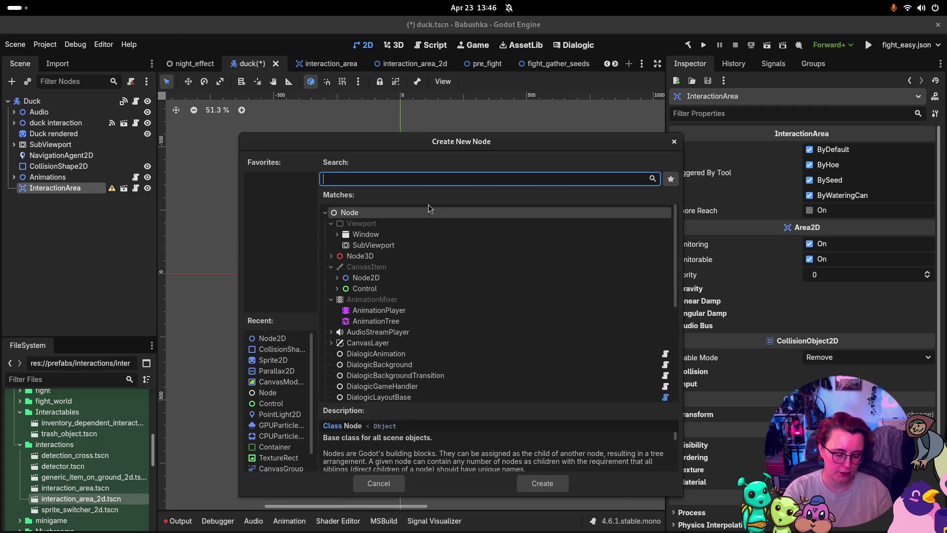
text(Colli)
key(Return)
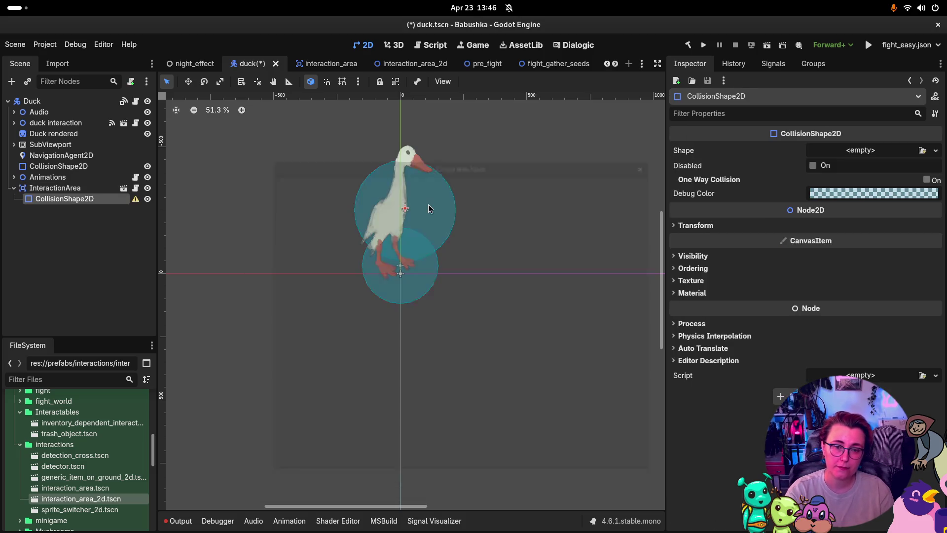
- Try separation ray and circle shapes, ending with a RectangleShape2D on the collision node
click(872, 152)
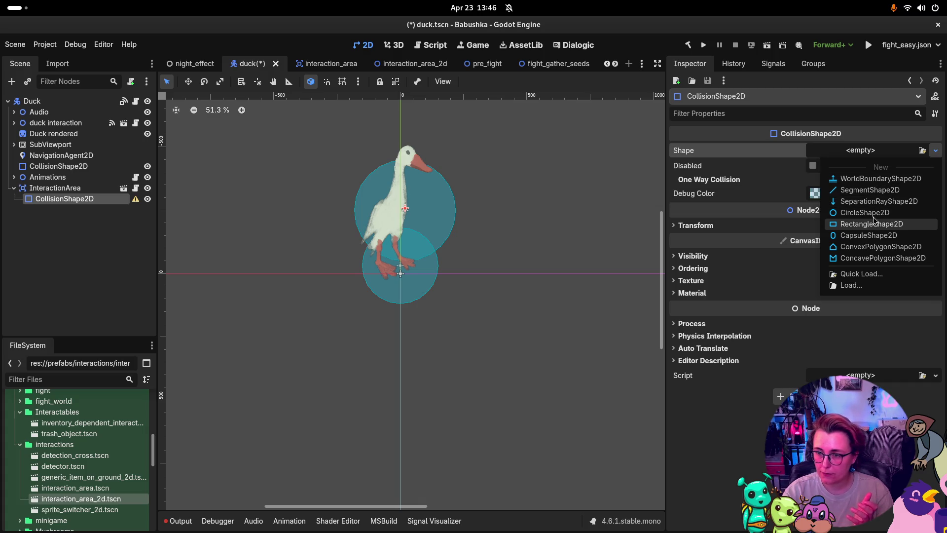
click(878, 202)
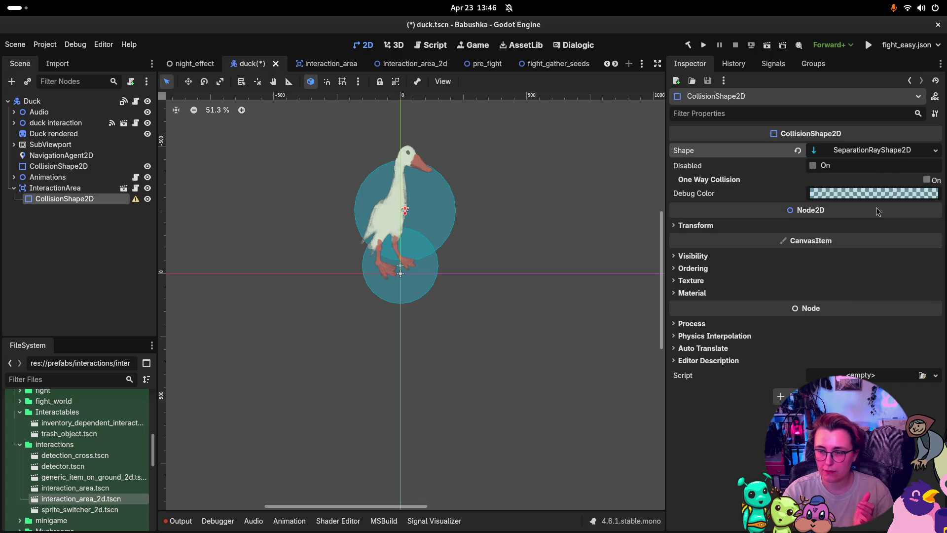
click(888, 150)
click(859, 153)
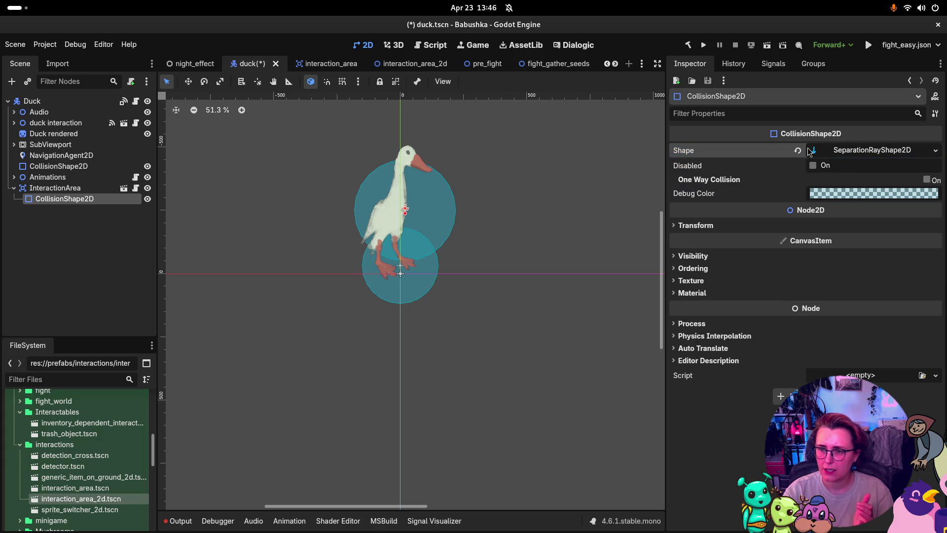
click(798, 150)
click(857, 151)
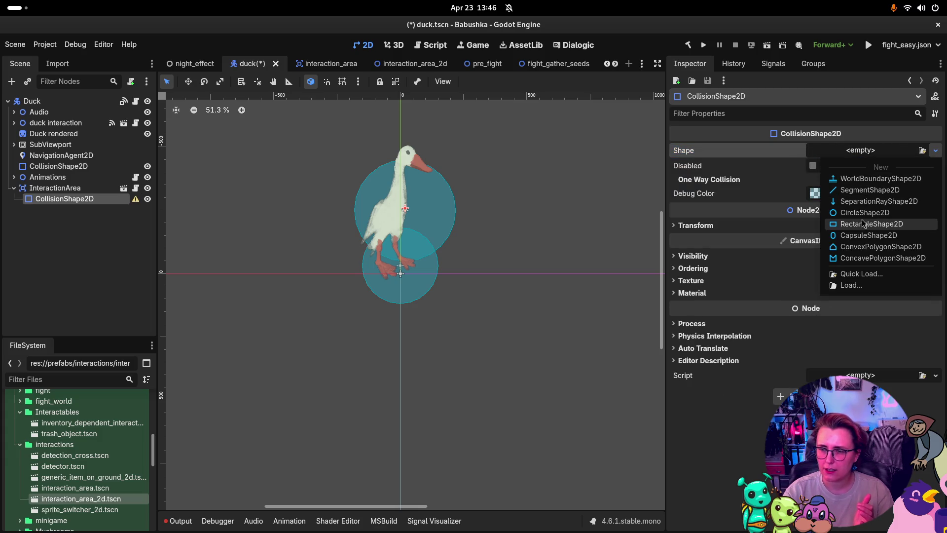
click(864, 212)
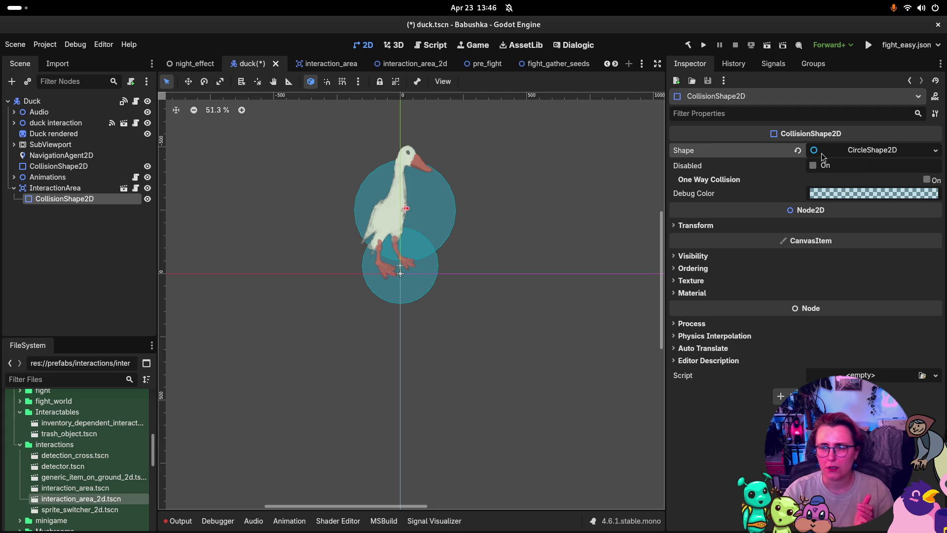
click(861, 154)
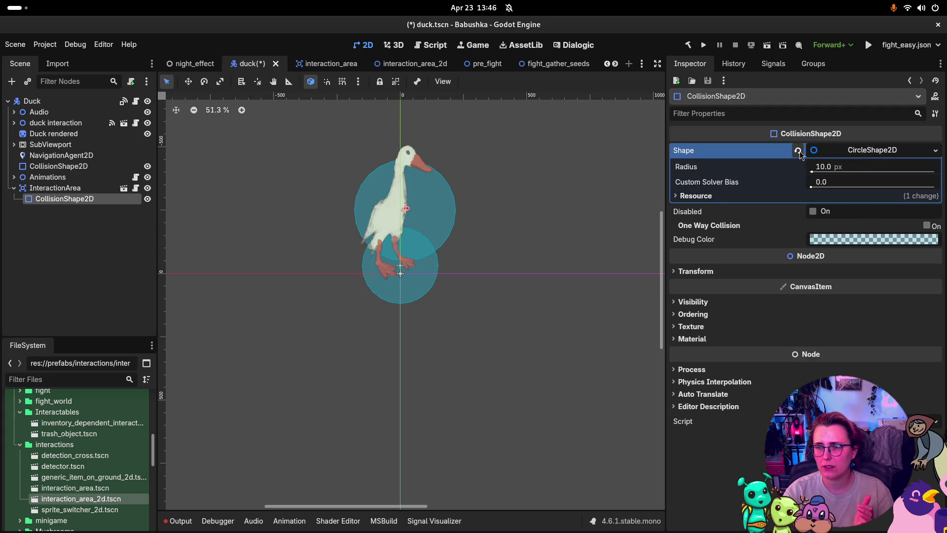
click(798, 152)
click(855, 151)
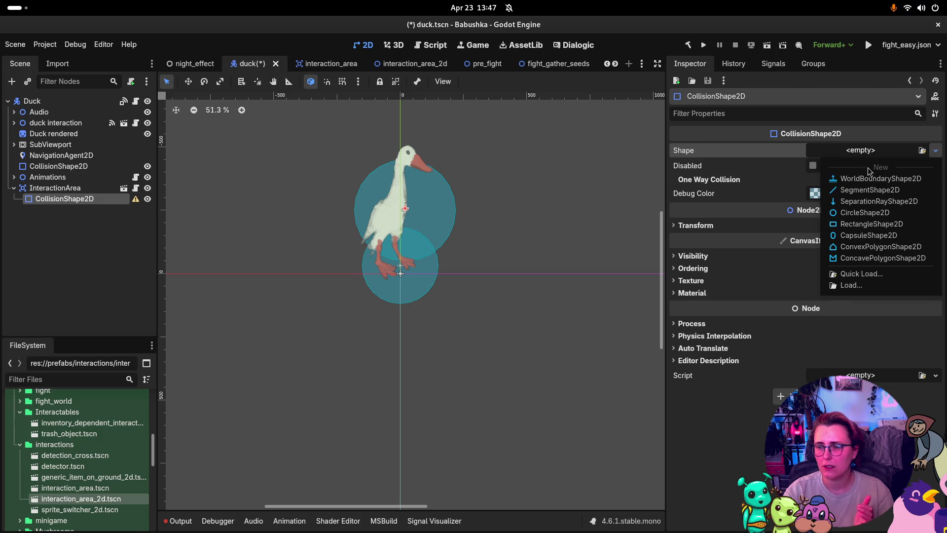
click(861, 225)
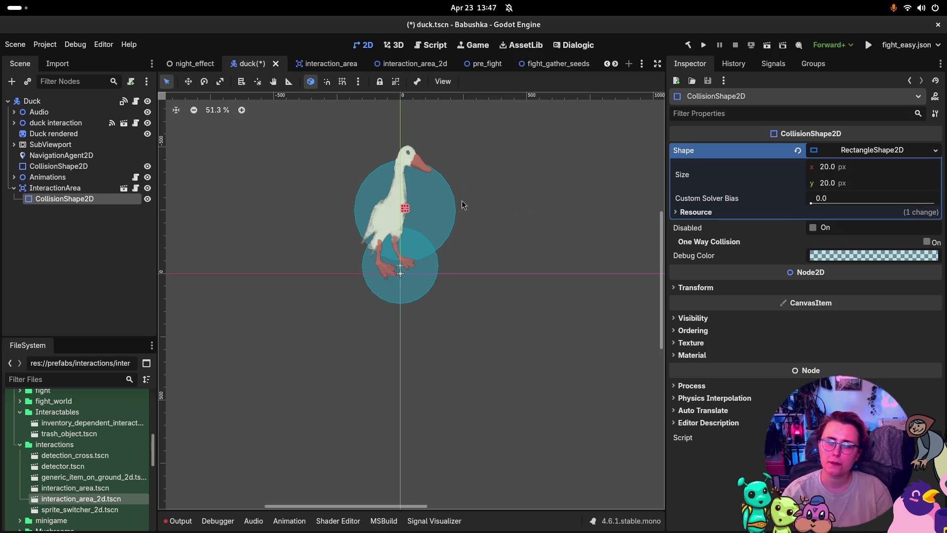
- Set the rectangle height to 200 and stretch it over the duck, about 148 px wide
click(828, 184)
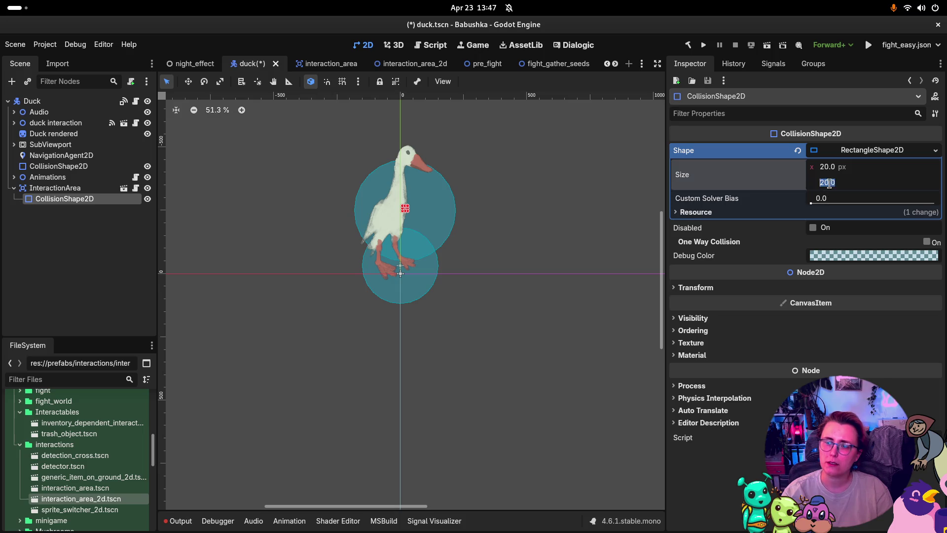
text(200)
key(Return)
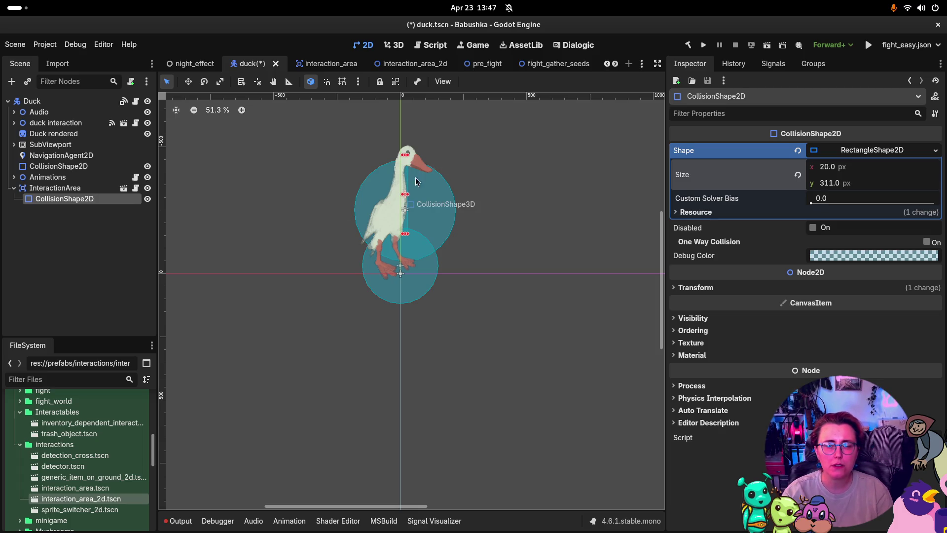
drag(407, 183, 447, 154)
mouse_move(452, 195)
mouse_down()
mouse_move(473, 197)
mouse_move(441, 195)
mouse_up()
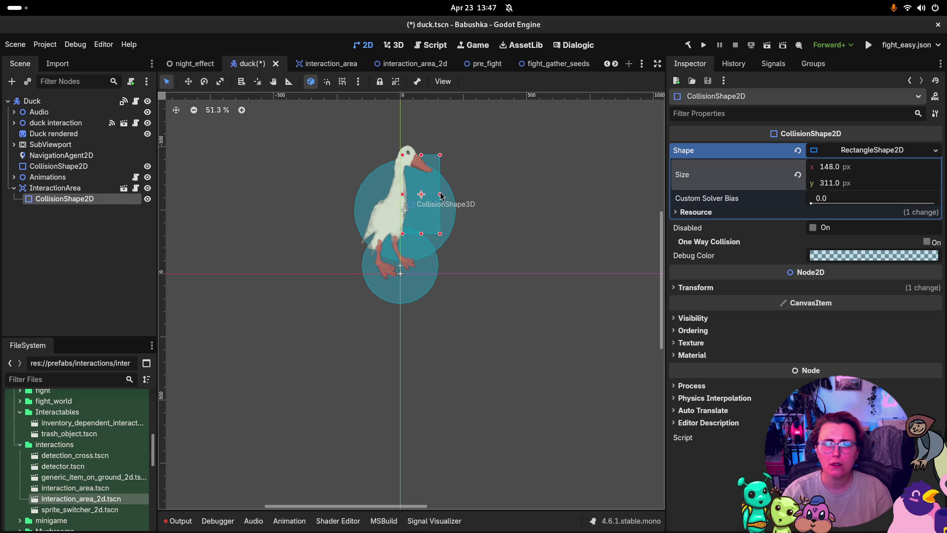
- Replace the rectangle with a CapsuleShape2D, enlarge it and move it over the duck's body
click(797, 150)
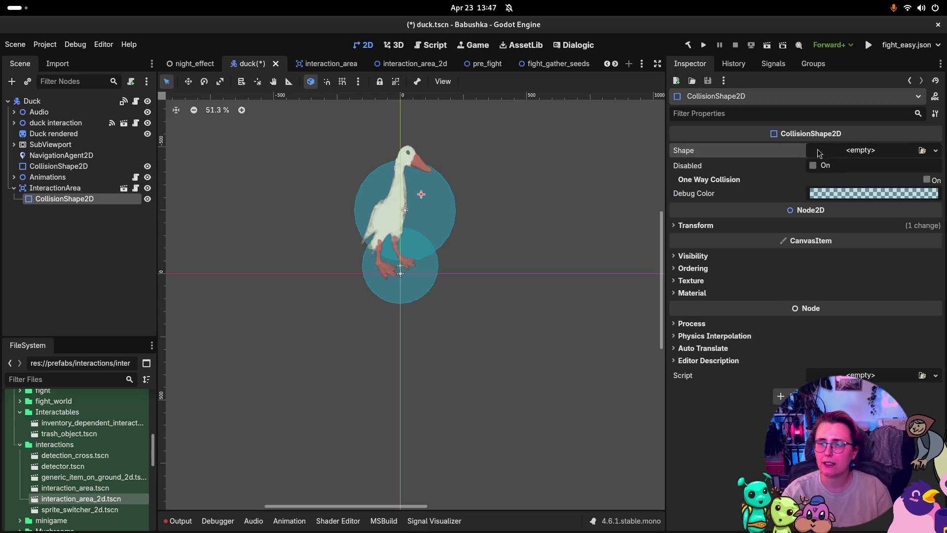
click(834, 153)
click(868, 236)
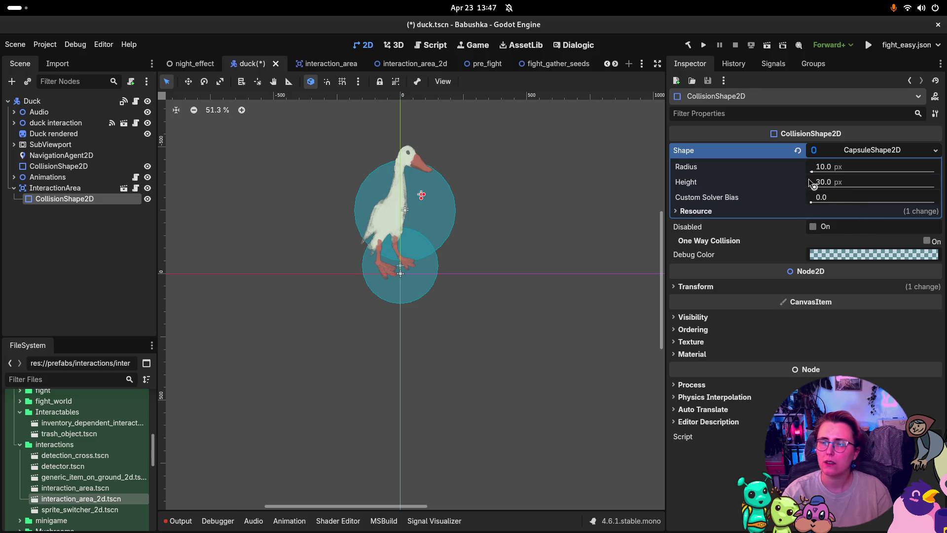
drag(812, 171, 876, 186)
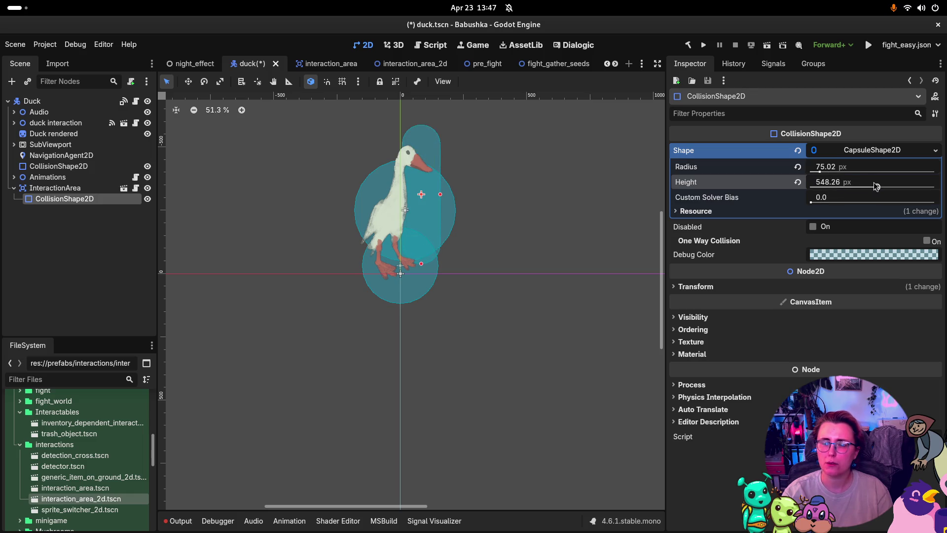
drag(427, 198, 405, 216)
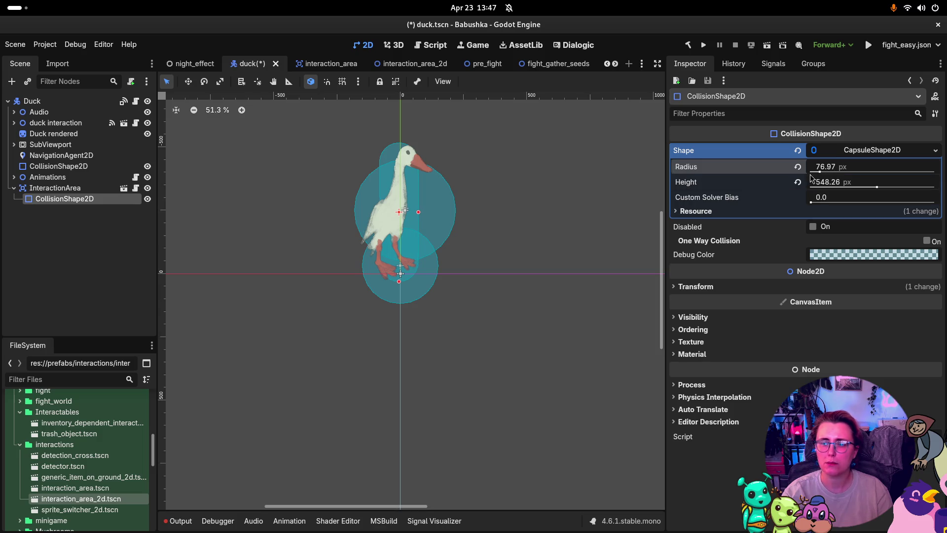
drag(854, 167, 866, 167)
- Set the capsule radius to 200, then 150, and reselect InteractionArea
click(855, 167)
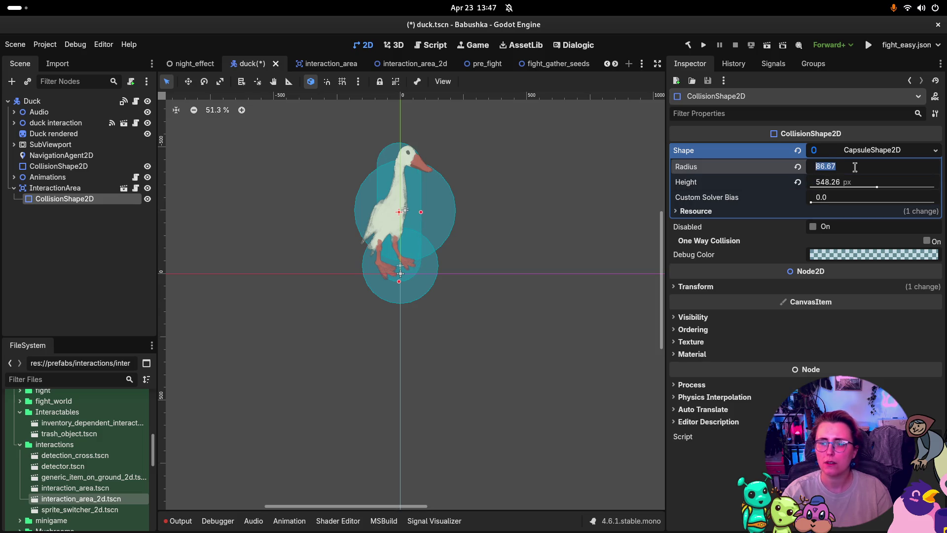
text(200)
key(Return)
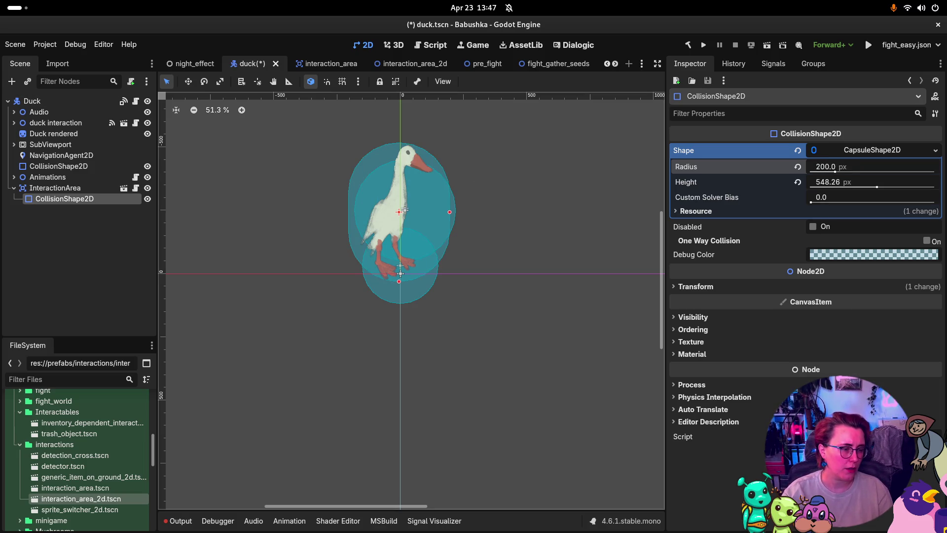
click(830, 170)
text(150)
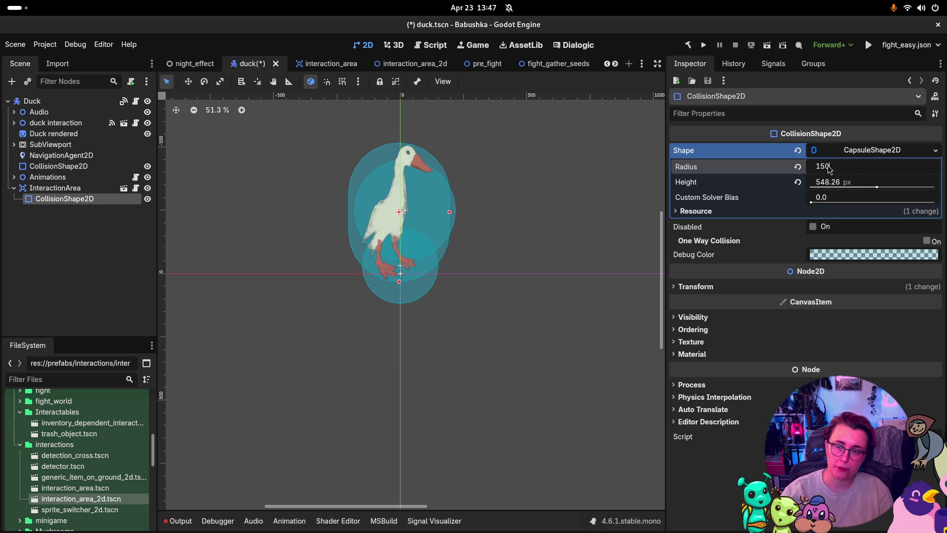
key(Return)
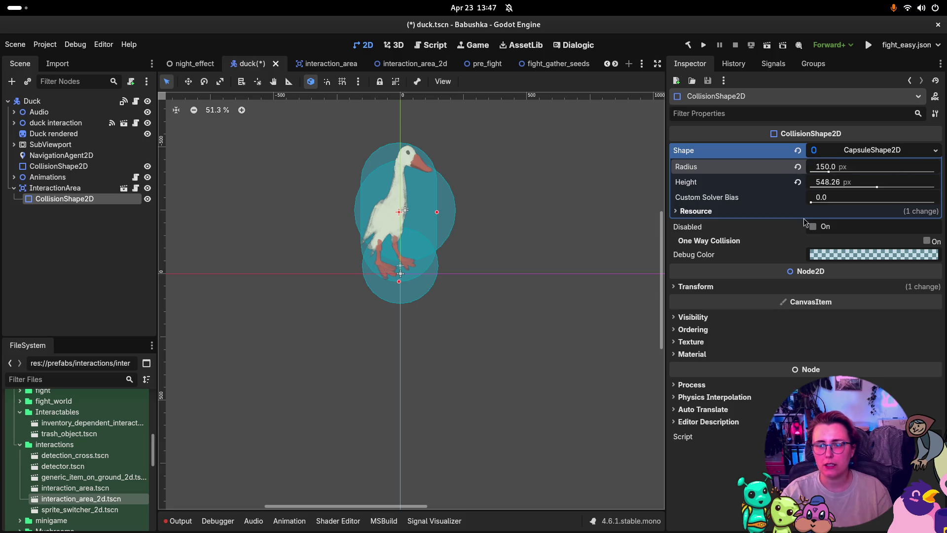
click(59, 189)
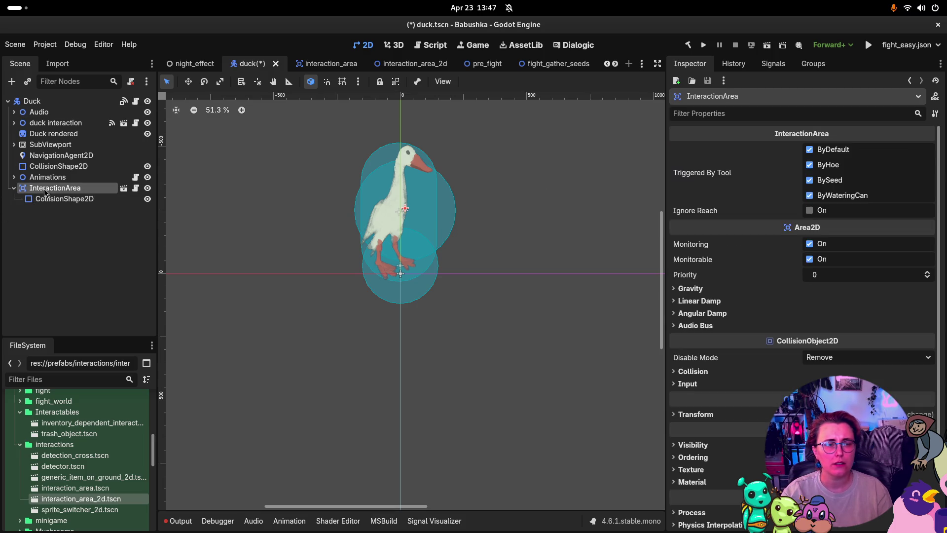
- Add a Node2D child under InteractionArea
click(63, 198)
click(62, 190)
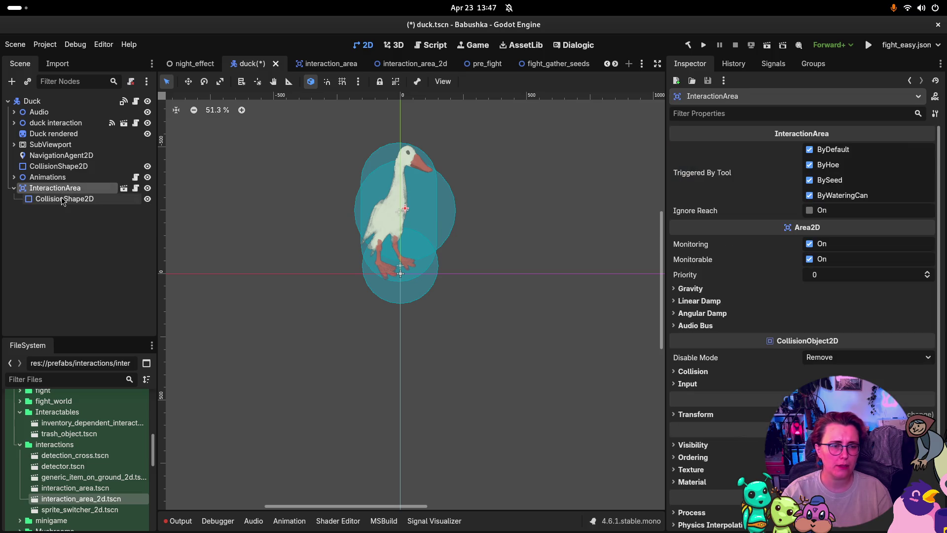
click(63, 196)
right_click(62, 191)
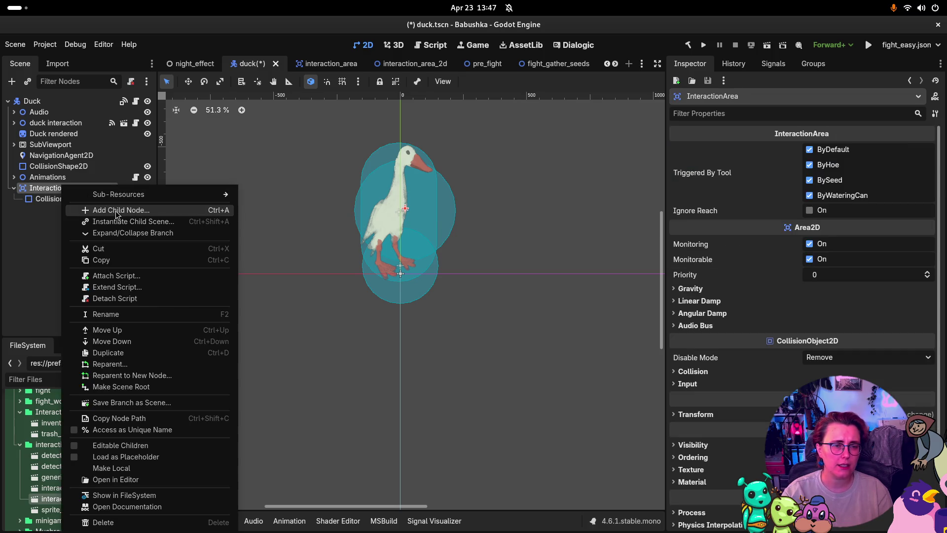
click(116, 208)
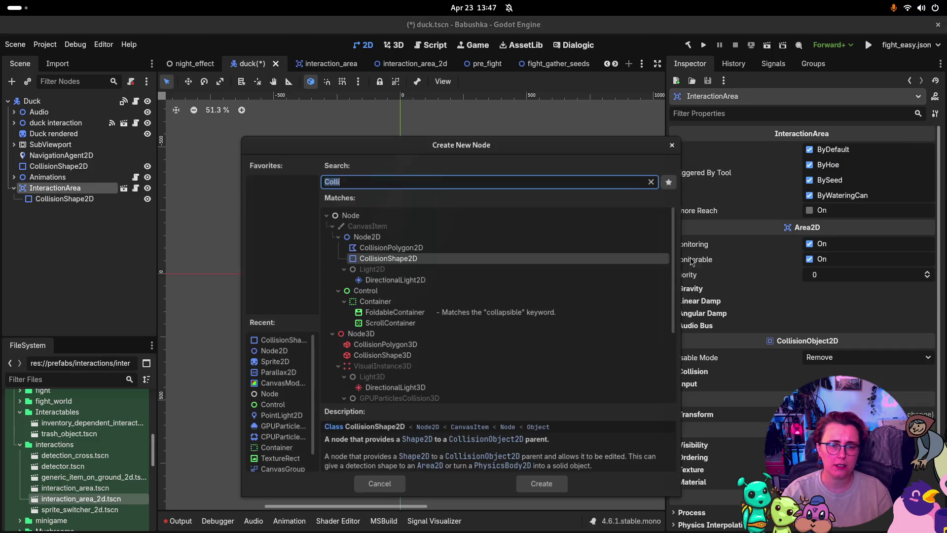
text(Node)
click(519, 225)
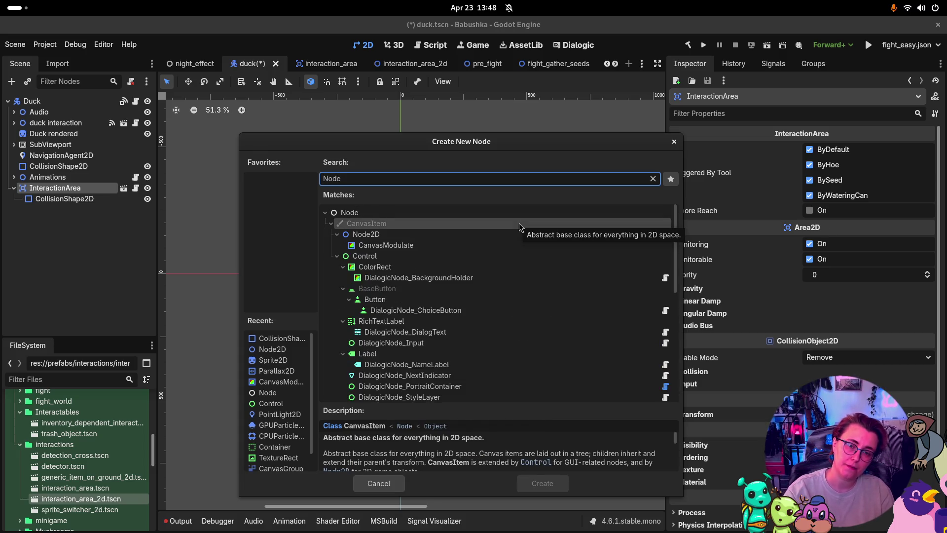
key(Down)
click(518, 485)
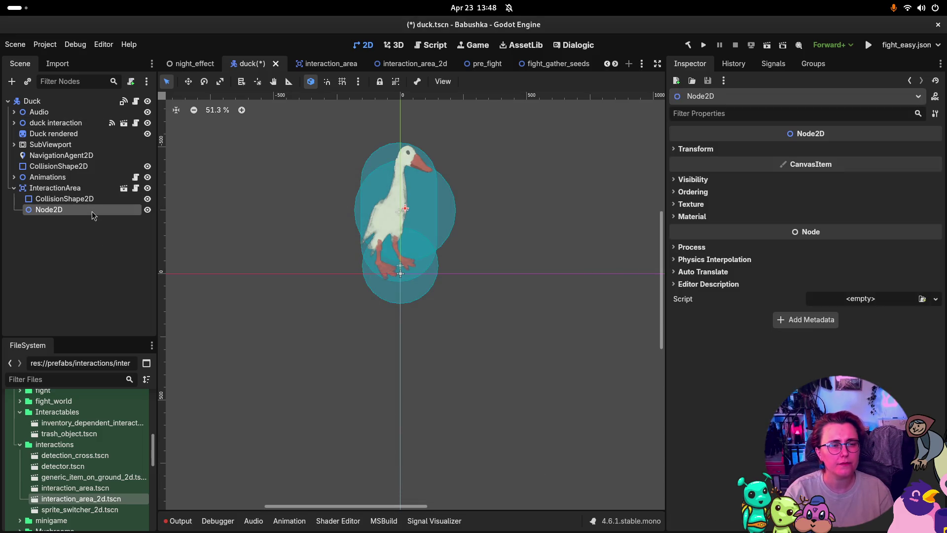
- Attach the existing HoverOutline.cs script to the new Node2D
click(865, 302)
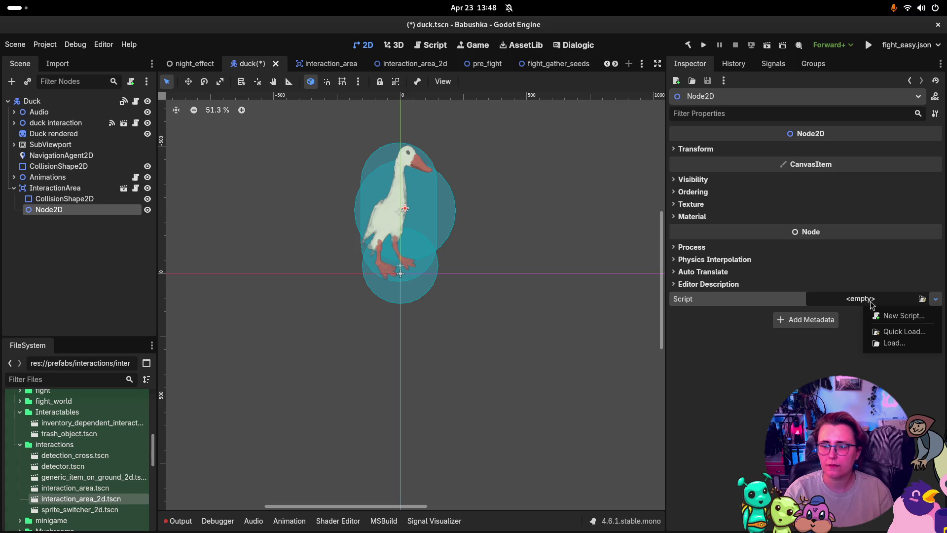
click(923, 302)
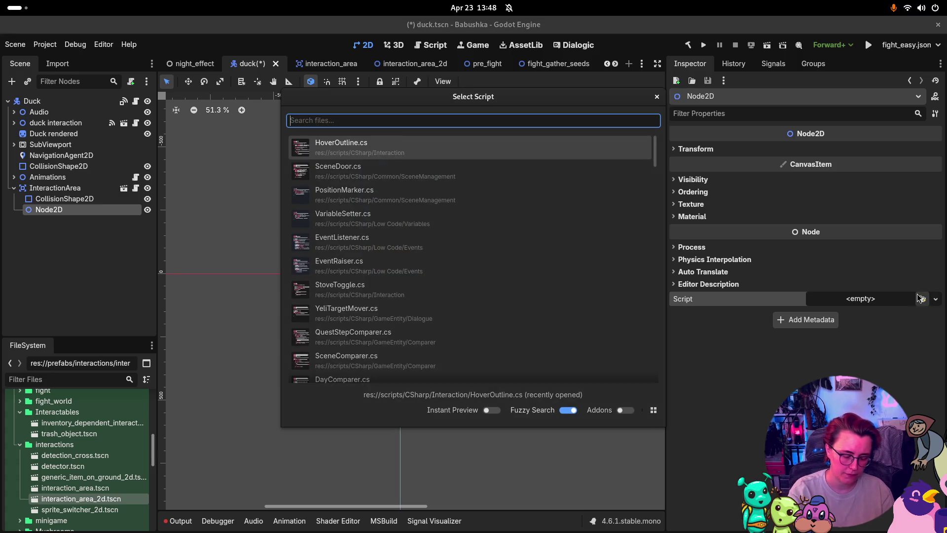
text(Hover)
key(Return)
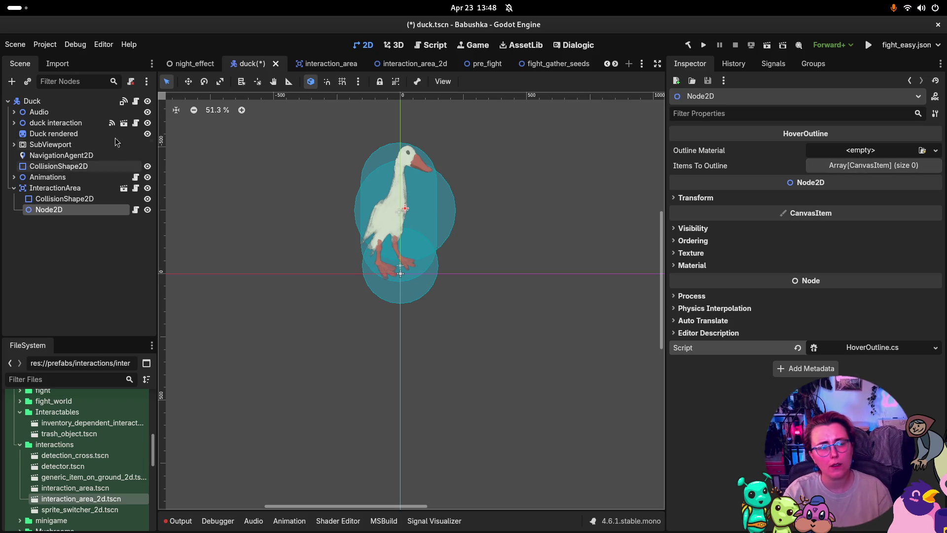
- Outline Duck rendered with the simple_interactable_outline material and save the scene
click(861, 166)
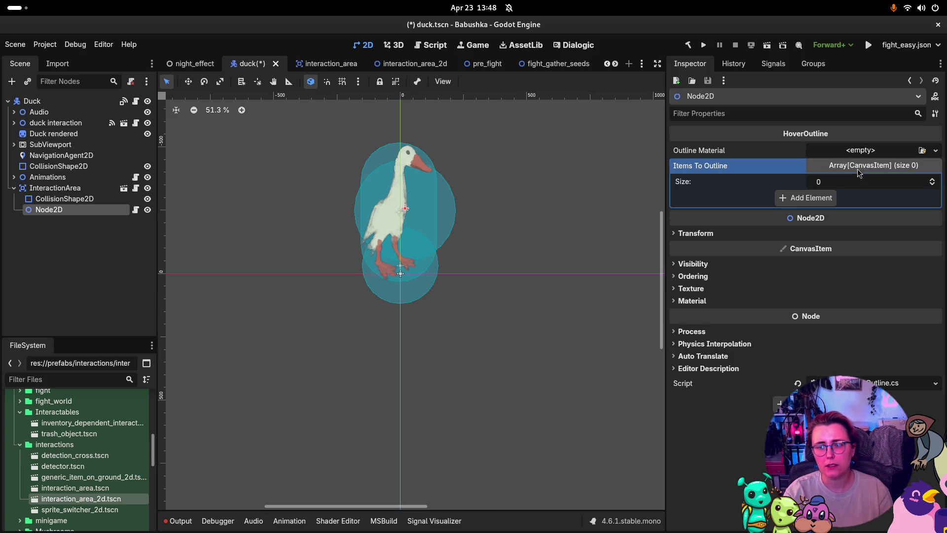
click(827, 198)
mouse_move(74, 138)
mouse_down()
mouse_move(847, 193)
mouse_move(816, 198)
mouse_up()
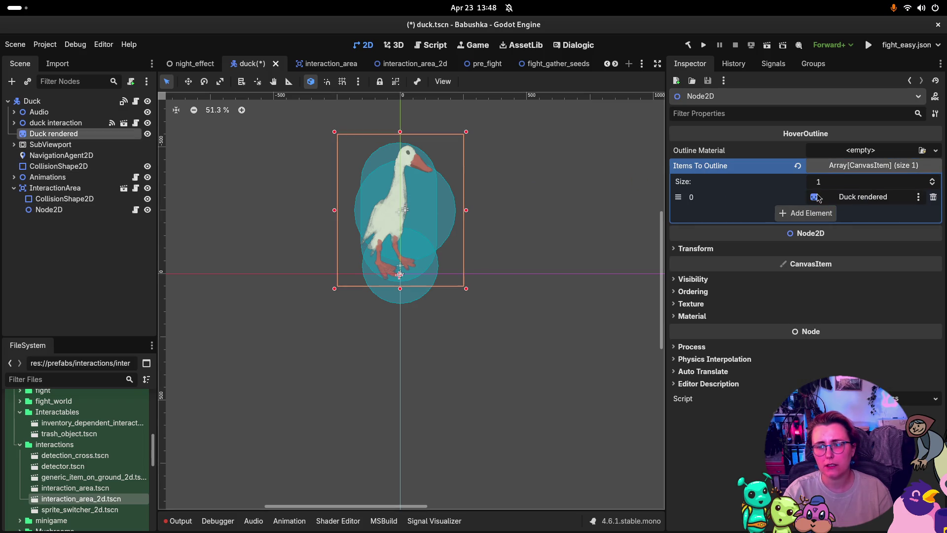
click(922, 151)
double_click(347, 164)
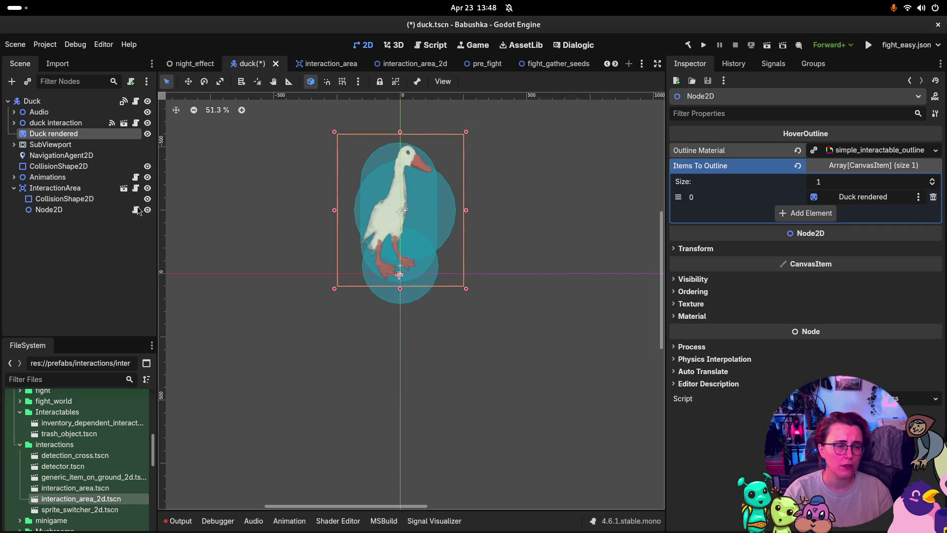
key(ctrl+s)
- Uncheck ByDefault, ByHoe, BySeed and ByWateringCan on InteractionArea and save
click(58, 188)
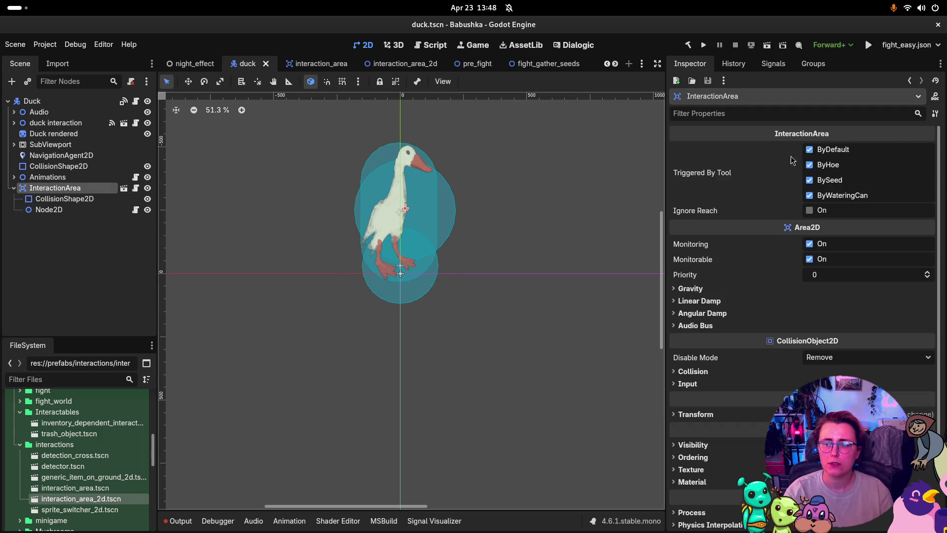
click(816, 151)
click(818, 166)
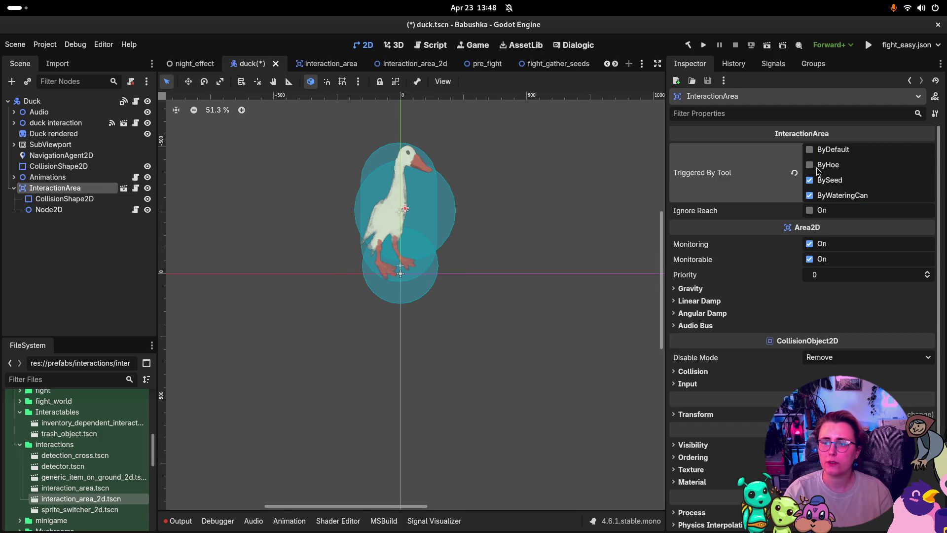
click(809, 196)
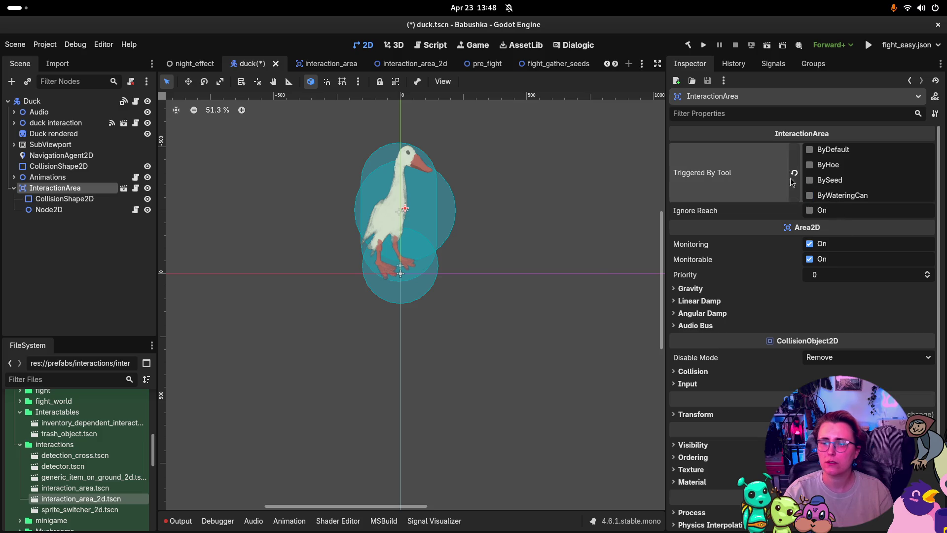
key(ctrl+s)
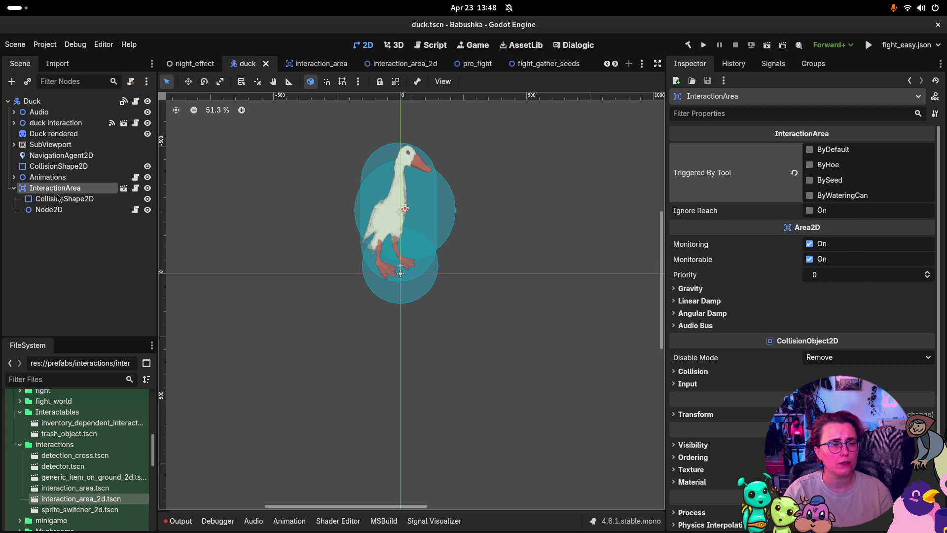
- Inspect the duck interaction node's selection change listener and expand the Audio branch
click(51, 123)
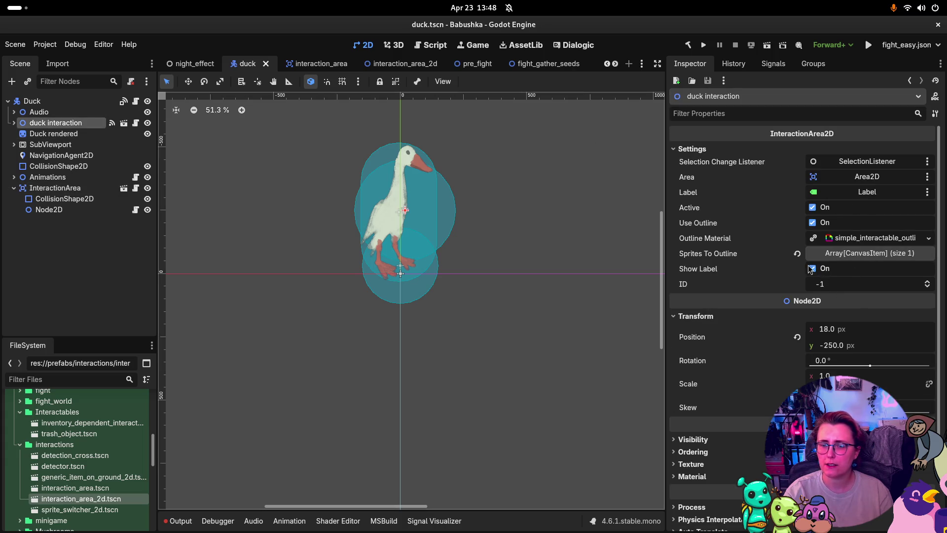
click(885, 161)
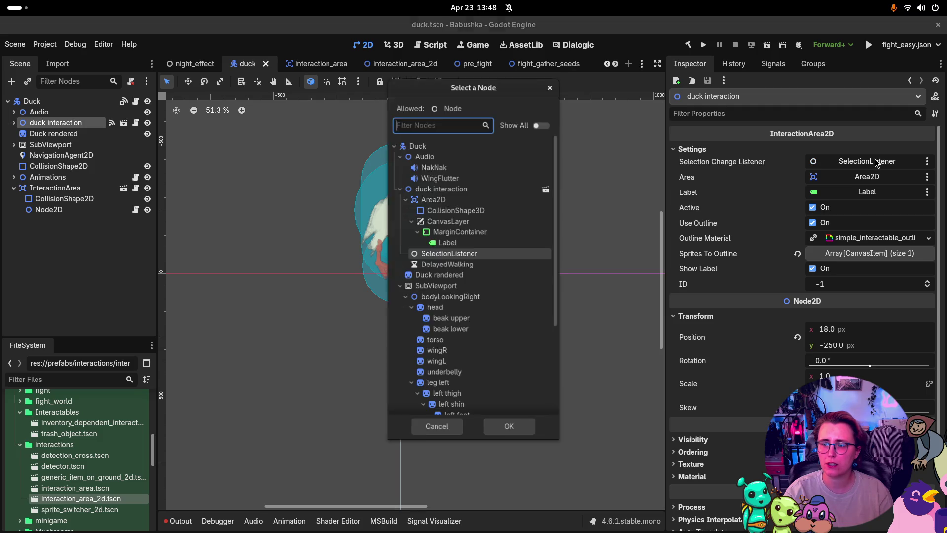
click(551, 85)
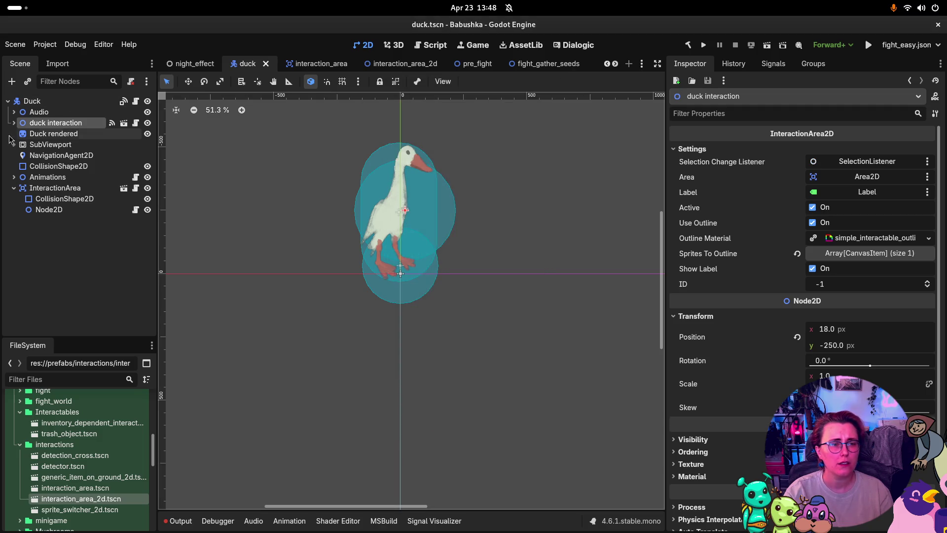
click(14, 112)
- Expand duck interaction and inspect SelectionListener's Variable Resources
click(14, 112)
click(14, 123)
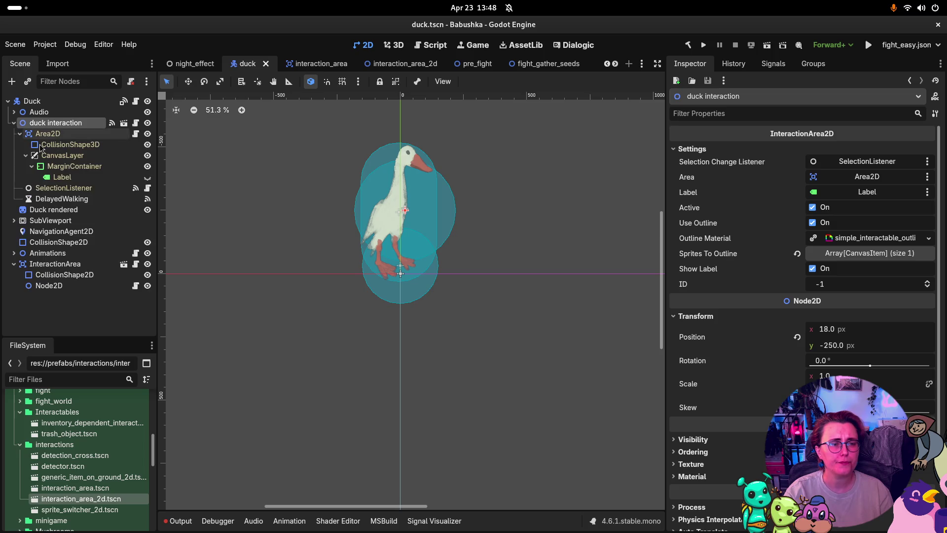
click(63, 188)
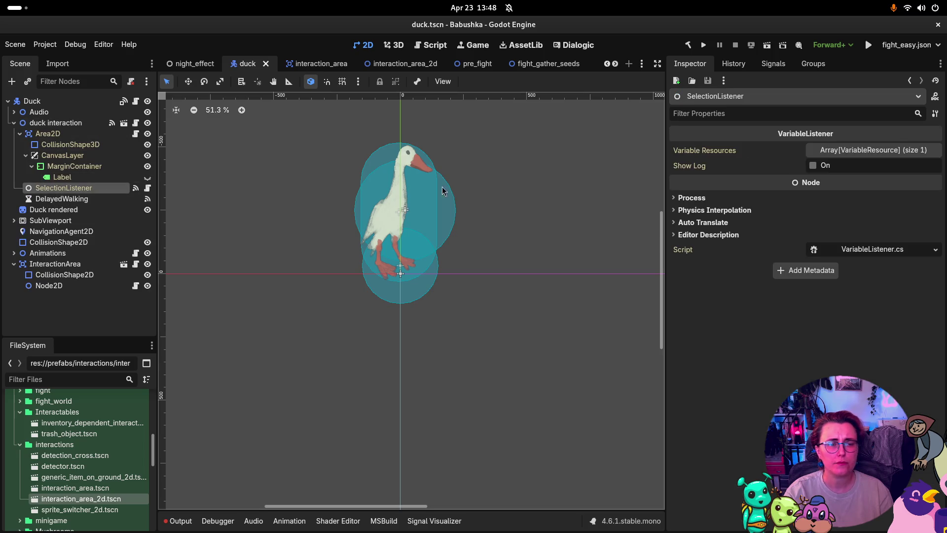
click(839, 150)
click(852, 182)
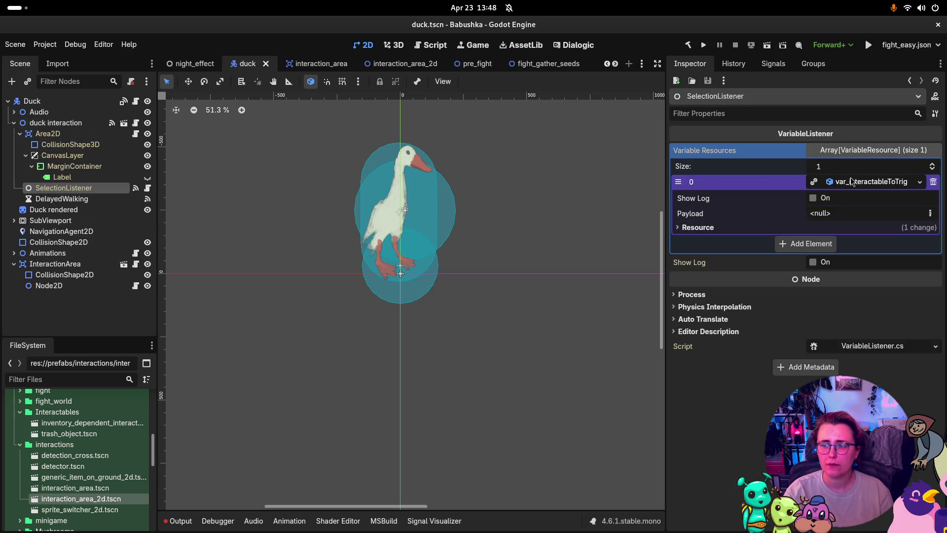
click(878, 187)
click(878, 187)
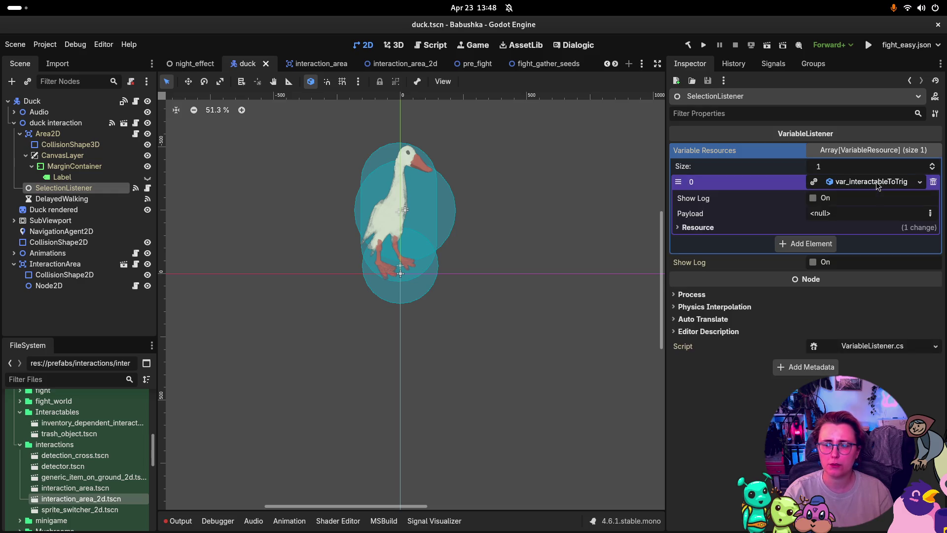
click(878, 186)
click(878, 186)
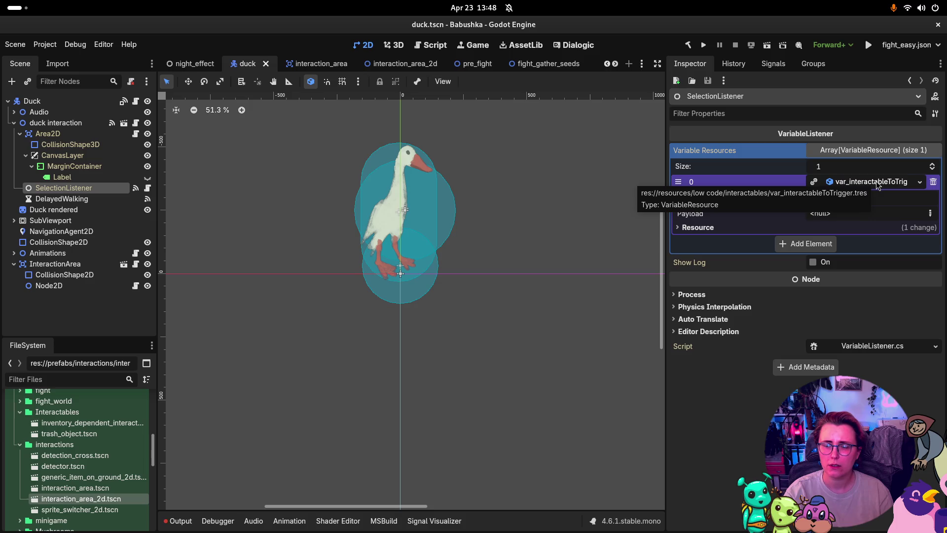
- Locate var_interactableToTrigger.tres in the resources folder and try dropping it into the duck scene
scroll(80, 452, down, 5)
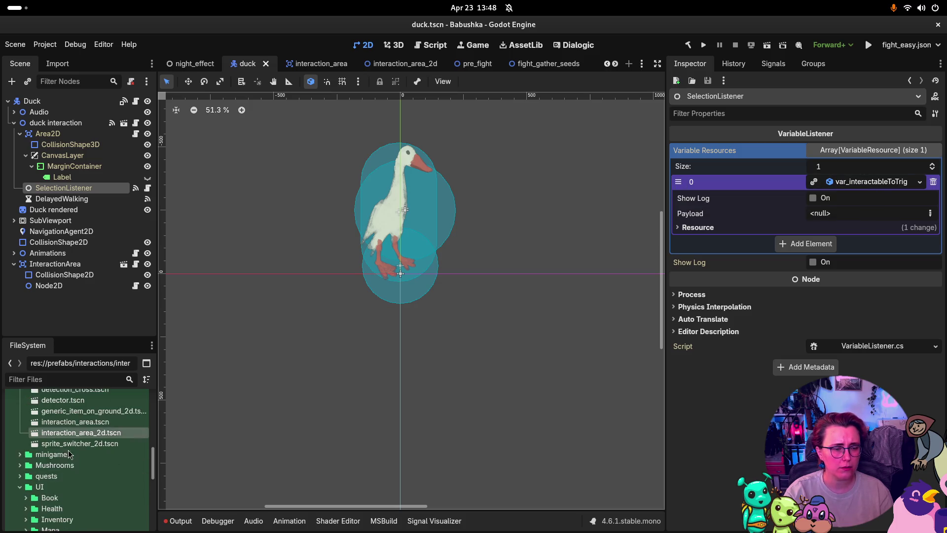
scroll(80, 452, down, 3)
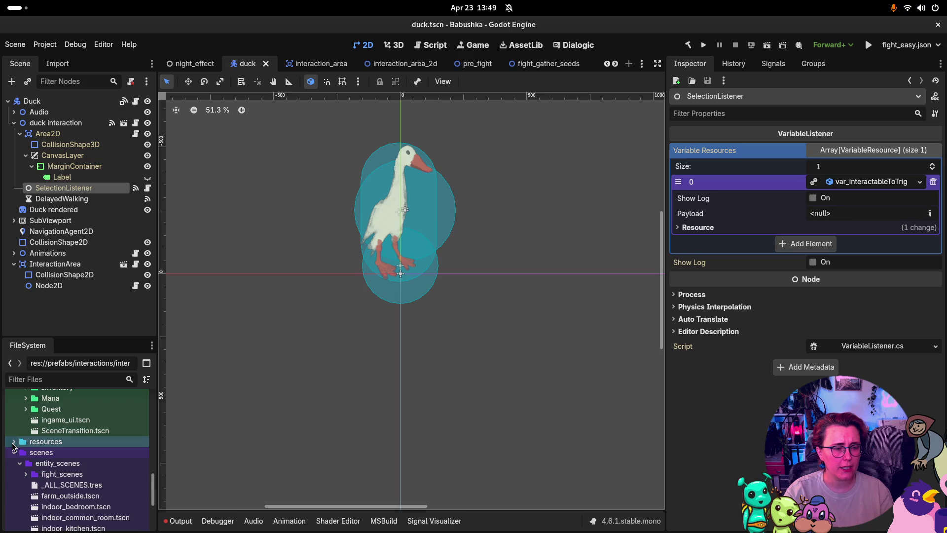
click(13, 443)
scroll(49, 459, down, 2)
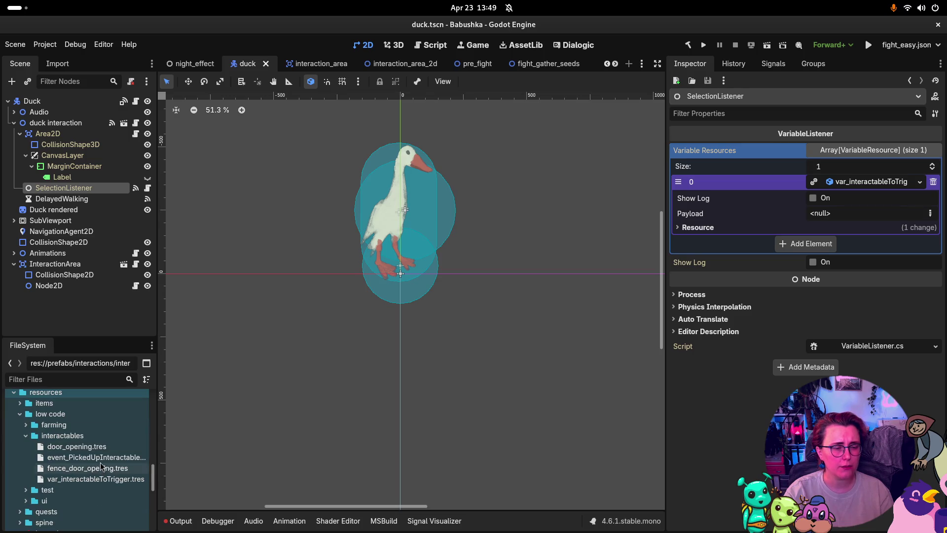
click(70, 479)
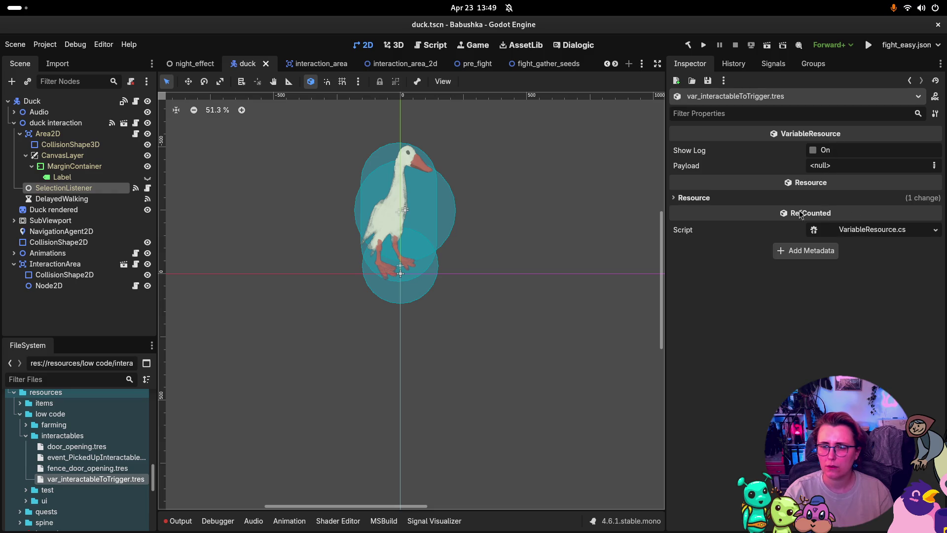
drag(89, 477, 456, 393)
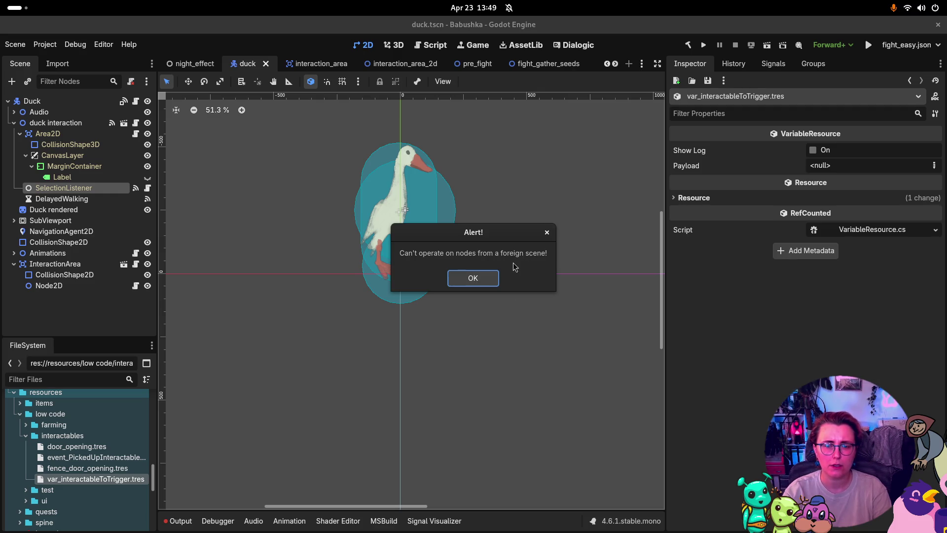
click(473, 279)
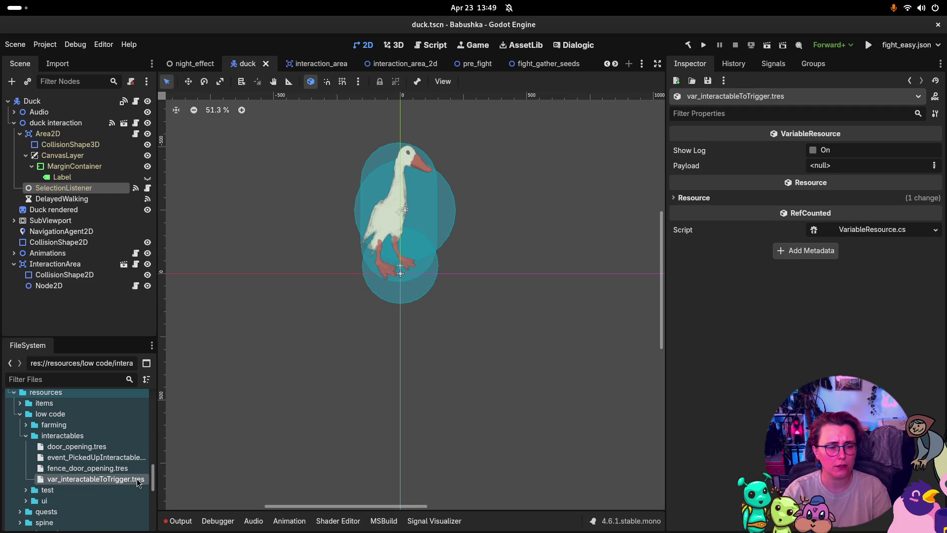
- Cancel deleting var_interactableToTrigger.tres after reviewing its dependencies, then filter files for 'detector'
key(Delete)
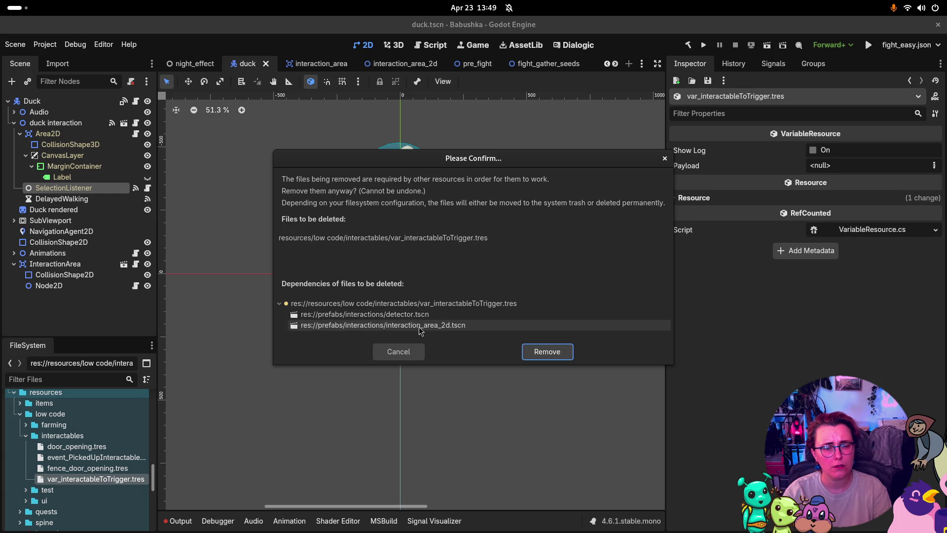
click(420, 318)
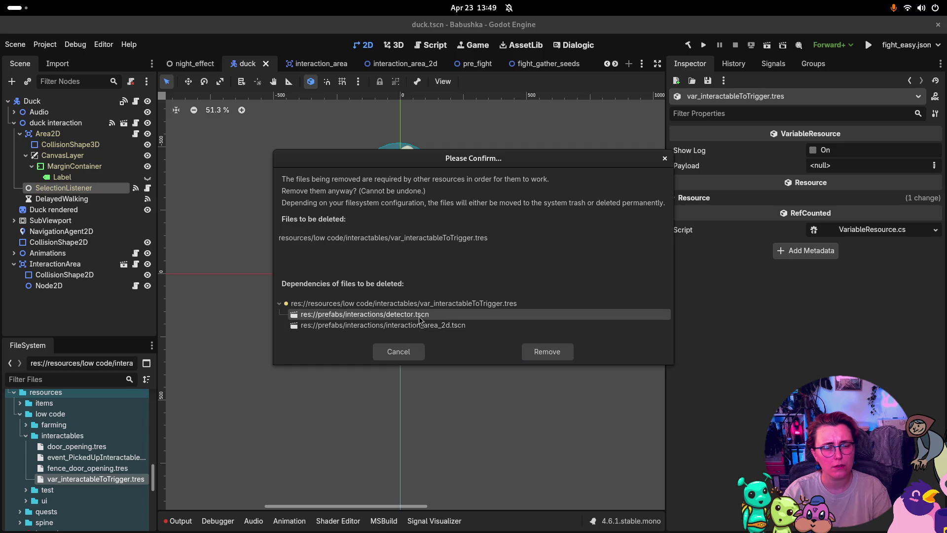
click(393, 351)
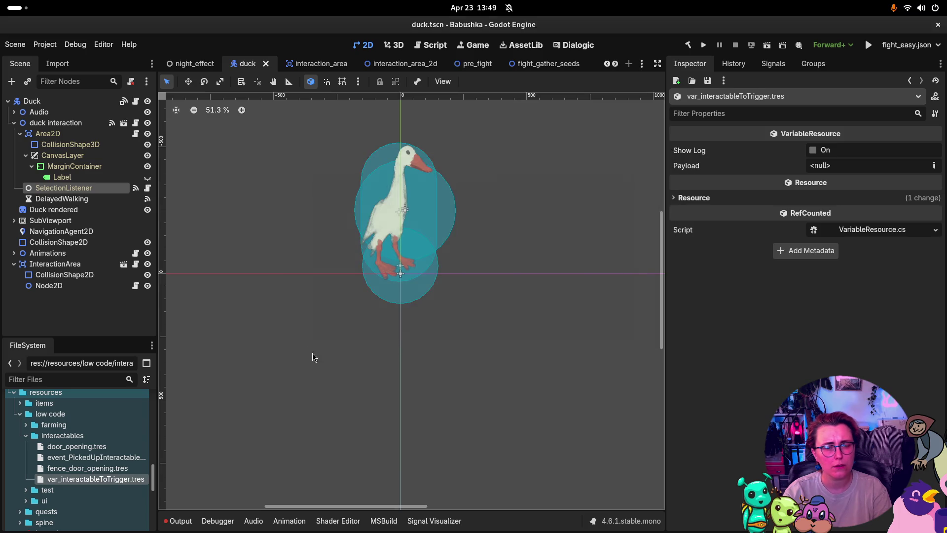
click(81, 379)
text(d)
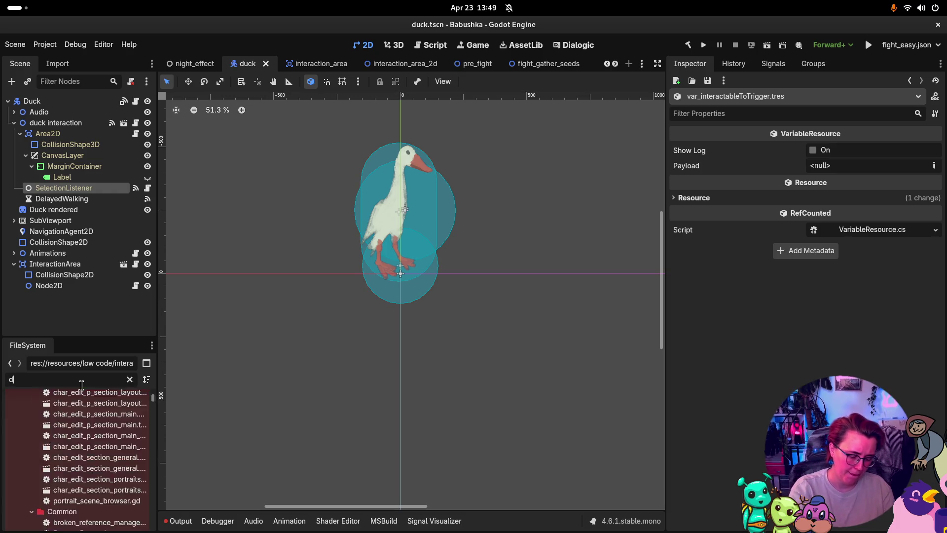
text(etector)
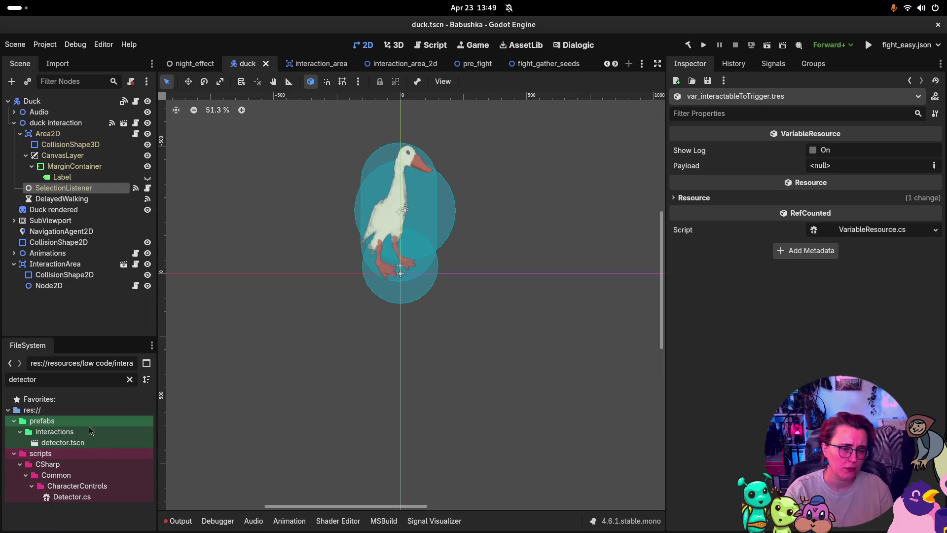
- Open detector.tscn and select its circular CollisionShape2D
double_click(69, 442)
click(86, 113)
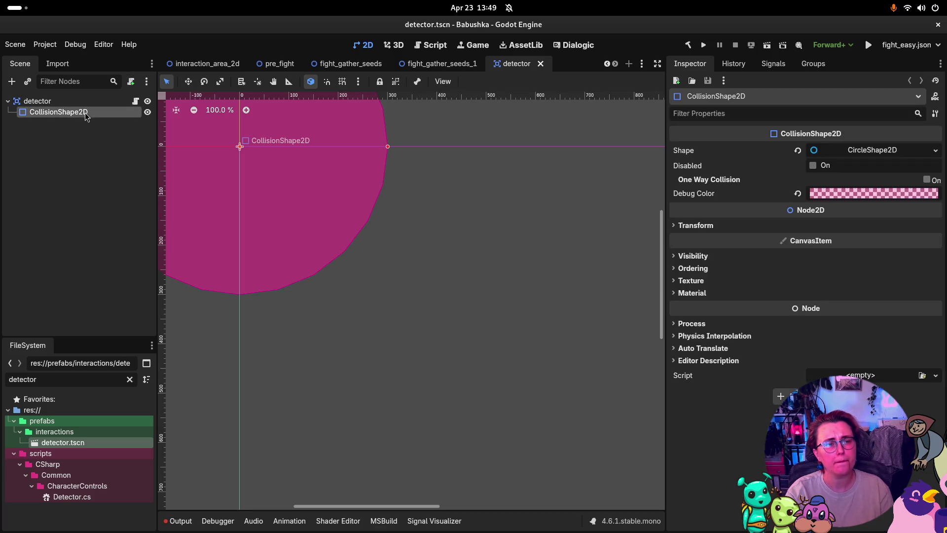
click(72, 102)
click(80, 114)
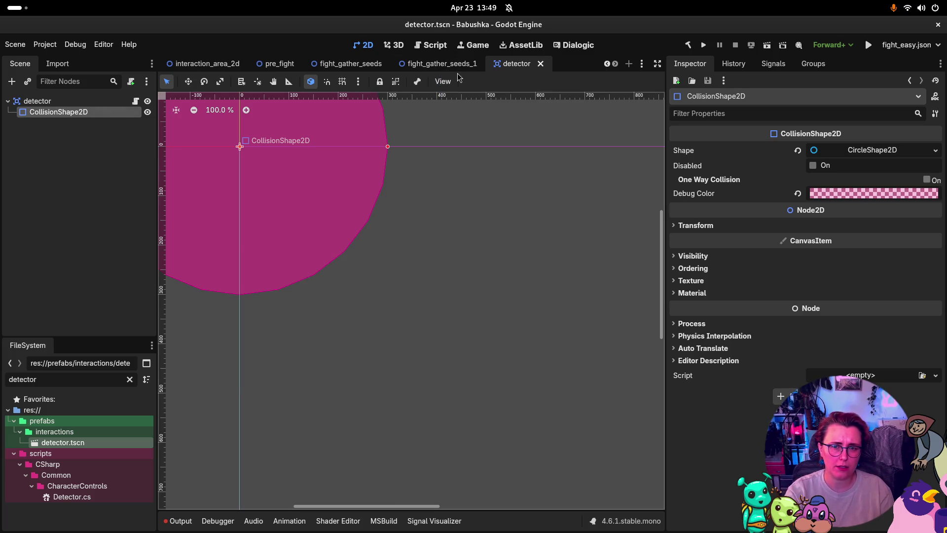
scroll(603, 238, down, 5)
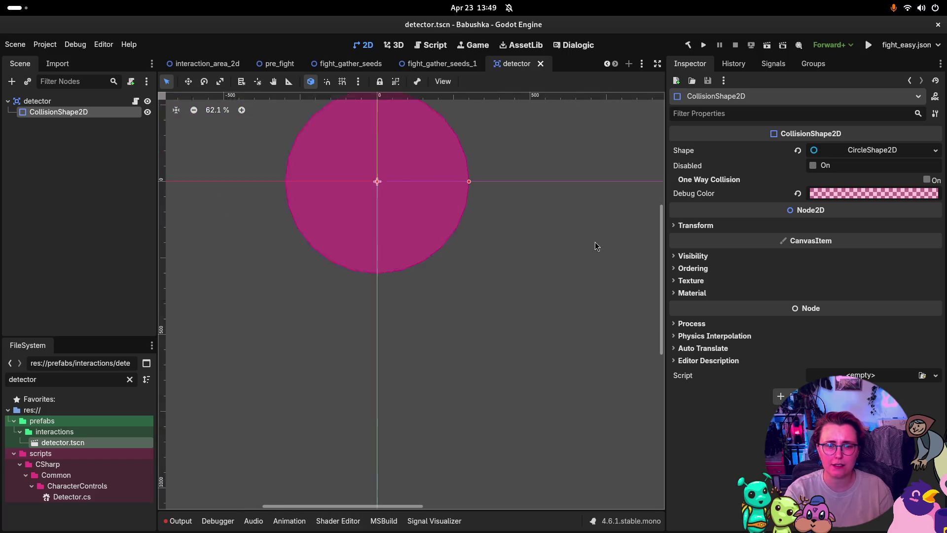
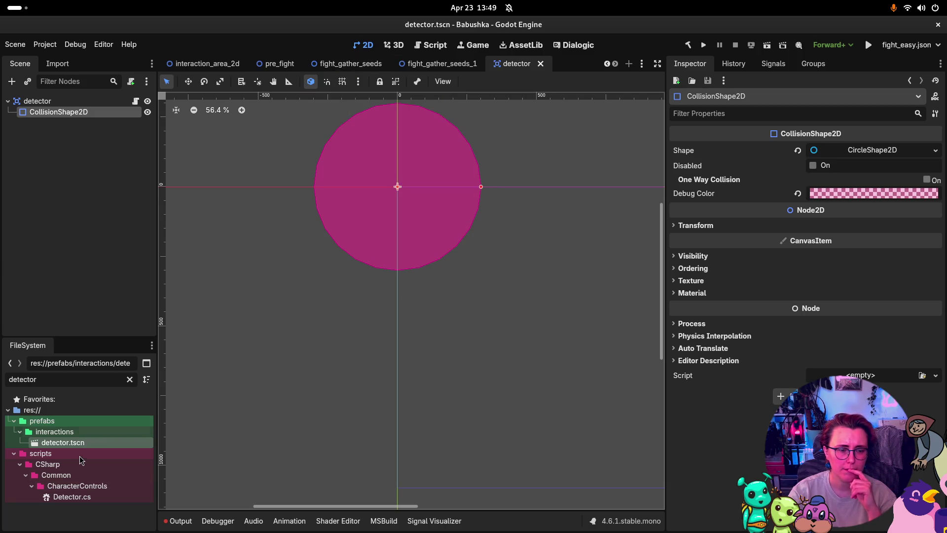
- Cancel deleting detector.tscn, then filter files for 'detection cross' and open detection_cross.tscn
key(Delete)
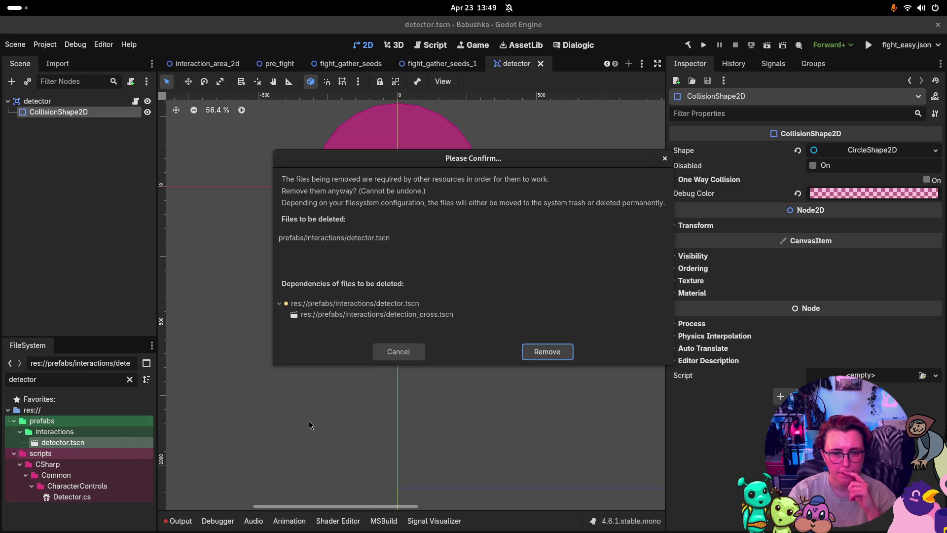
click(397, 351)
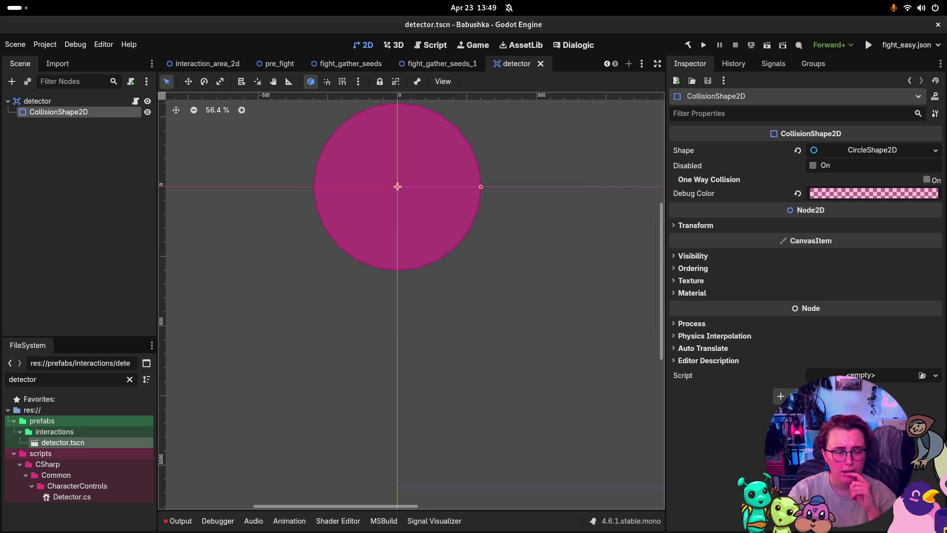
click(74, 380)
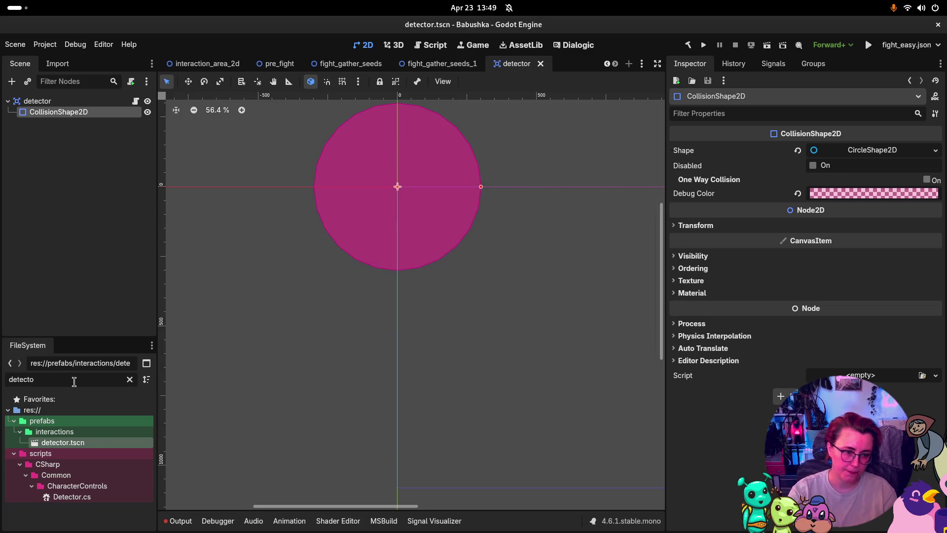
key(BackSpace)
key(BackSpace)
key(BackSpace)
text(detection cross)
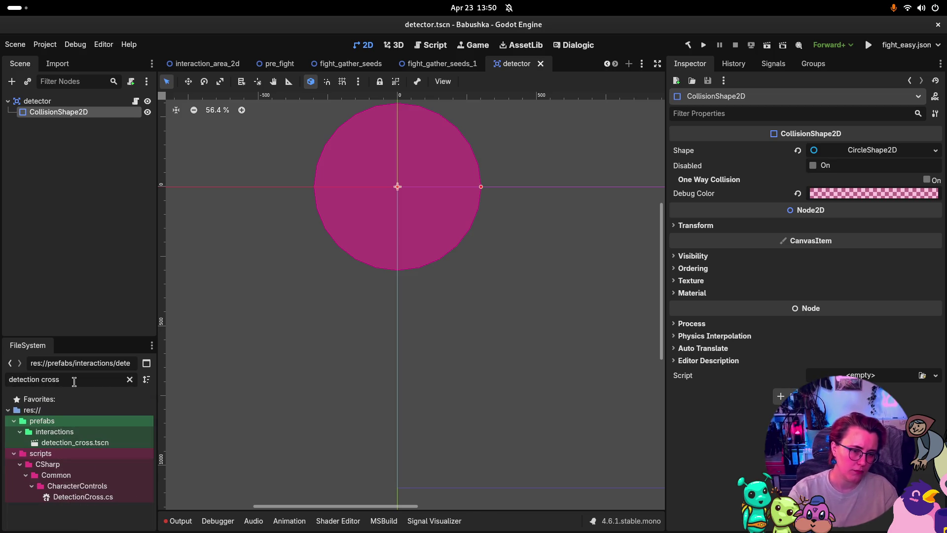
double_click(106, 442)
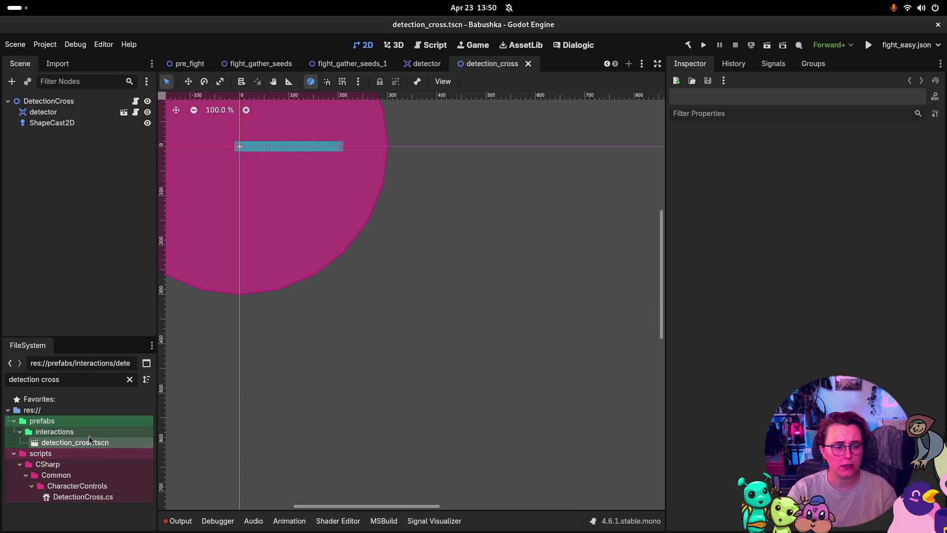
- Start deleting detection_cross.tscn, then cancel so the file is kept
click(90, 453)
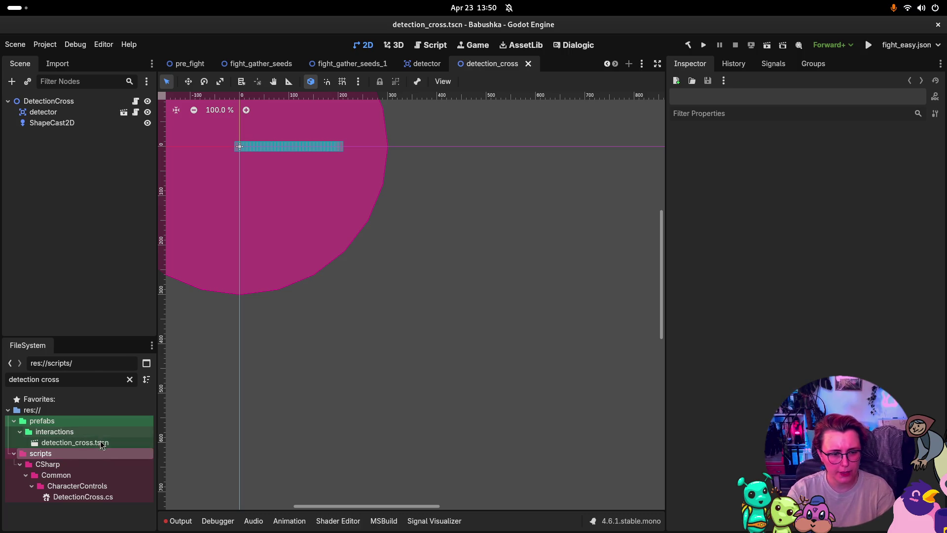
click(101, 442)
key(Delete)
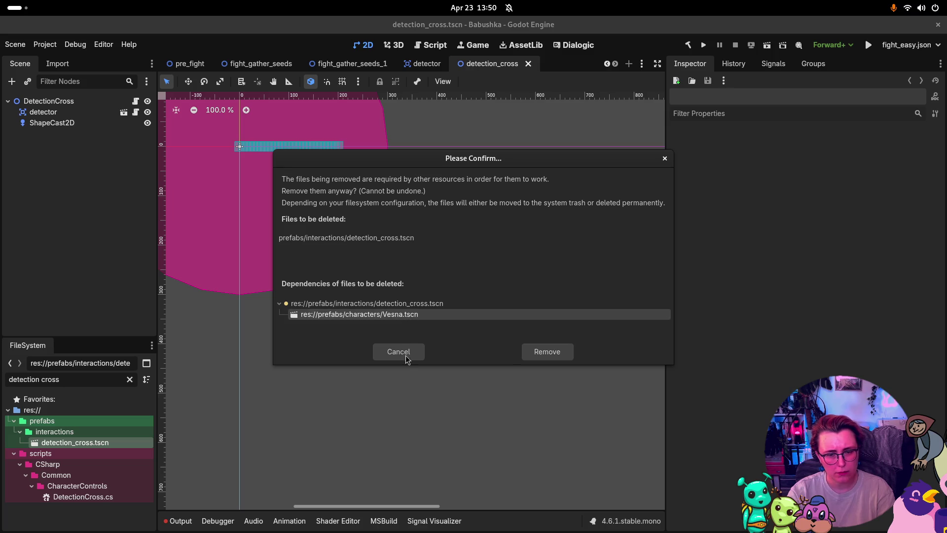
click(399, 351)
- Filter the FileSystem for 'vesna' and browse the matching files
triple_click(58, 379)
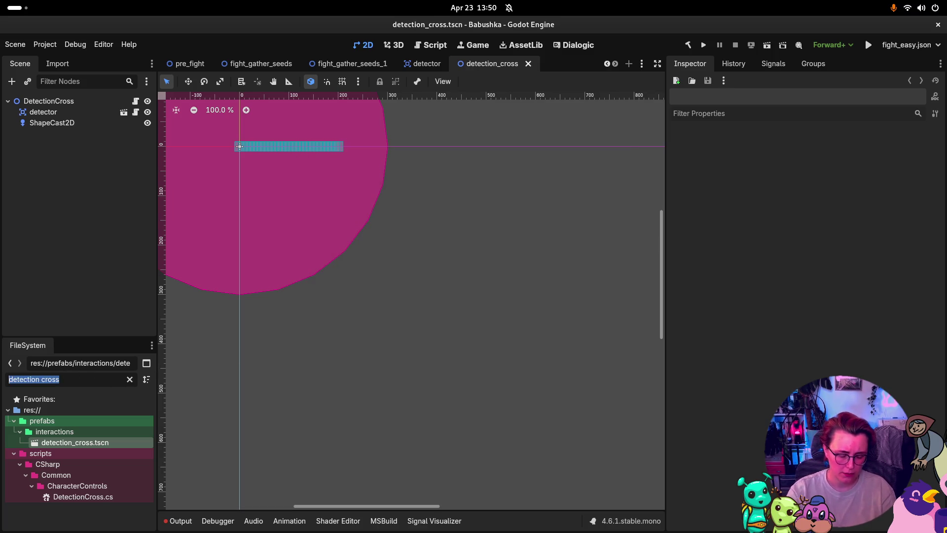
text(vesna)
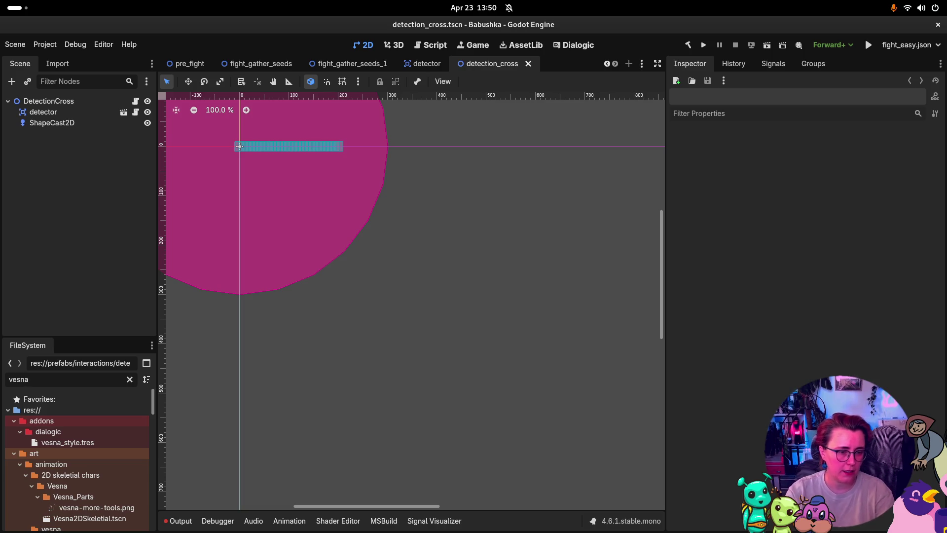
scroll(105, 473, down, 2)
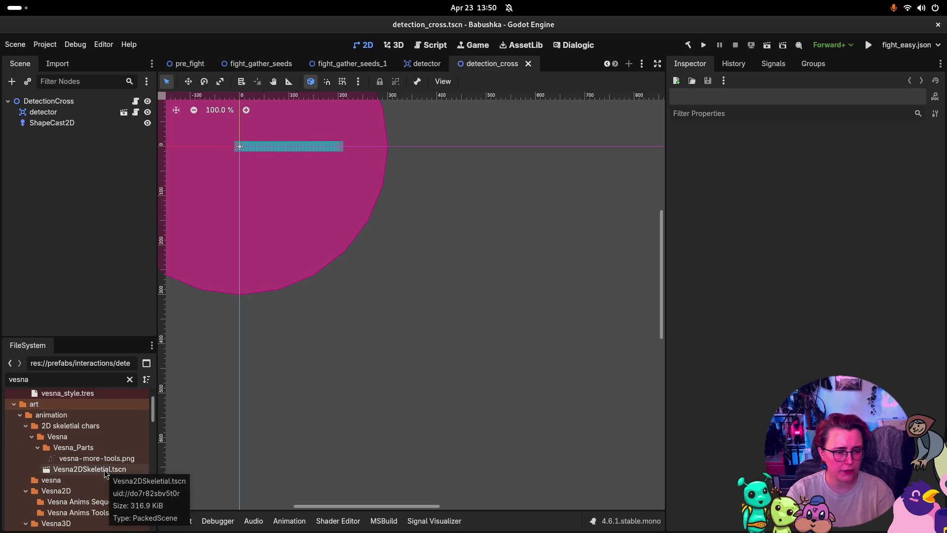
scroll(99, 459, down, 2)
scroll(95, 440, down, 8)
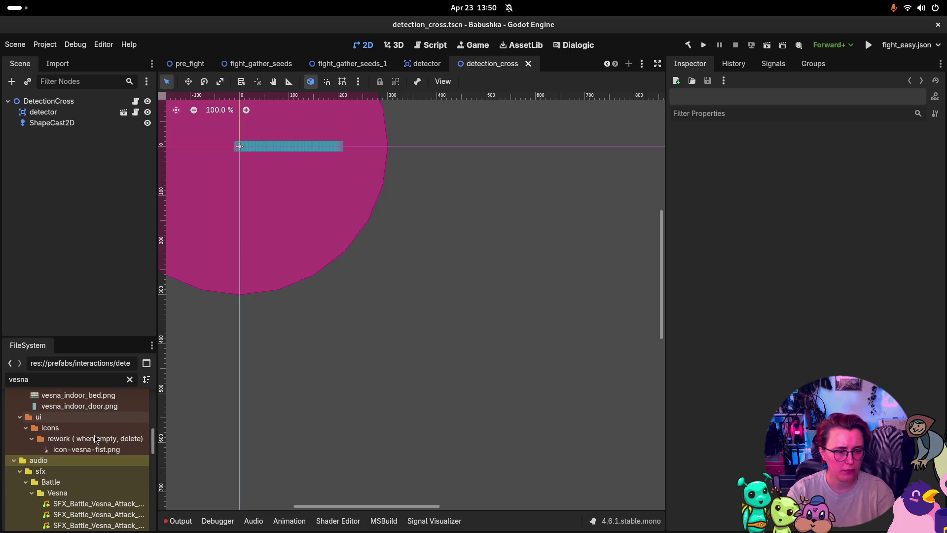
scroll(93, 435, up, 8)
scroll(82, 405, up, 3)
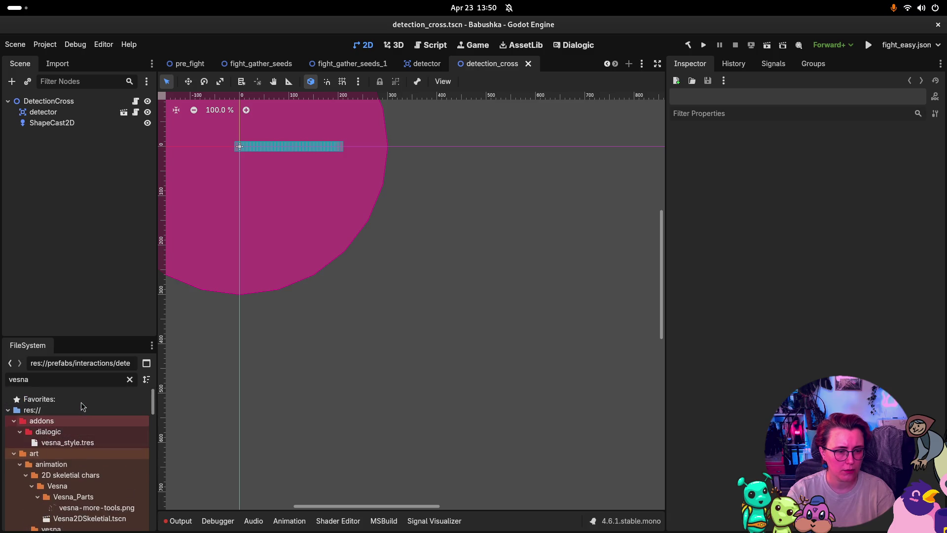
- Refilter for 'player', then 'vesna', collapse the audio folder and open Vesna.tscn
double_click(56, 379)
text(player)
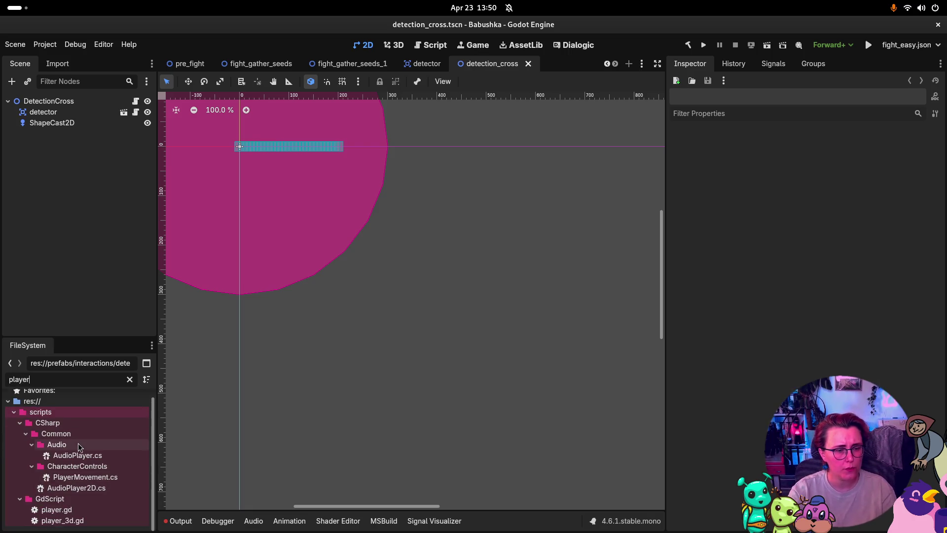
double_click(19, 379)
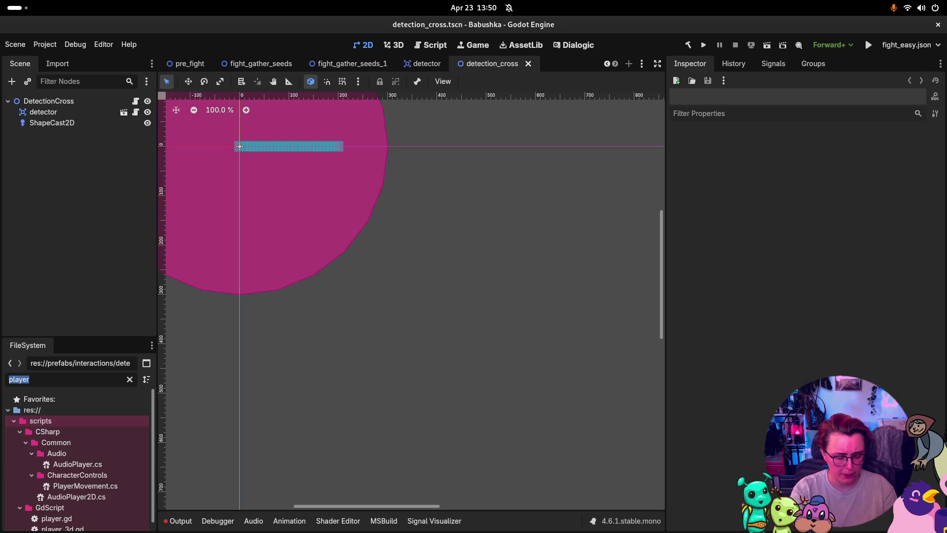
text(vesna)
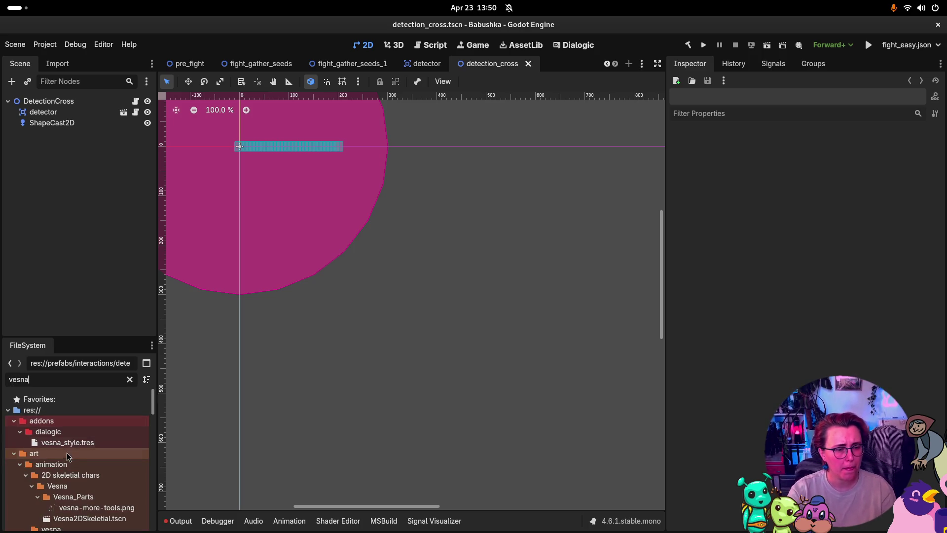
scroll(71, 451, down, 5)
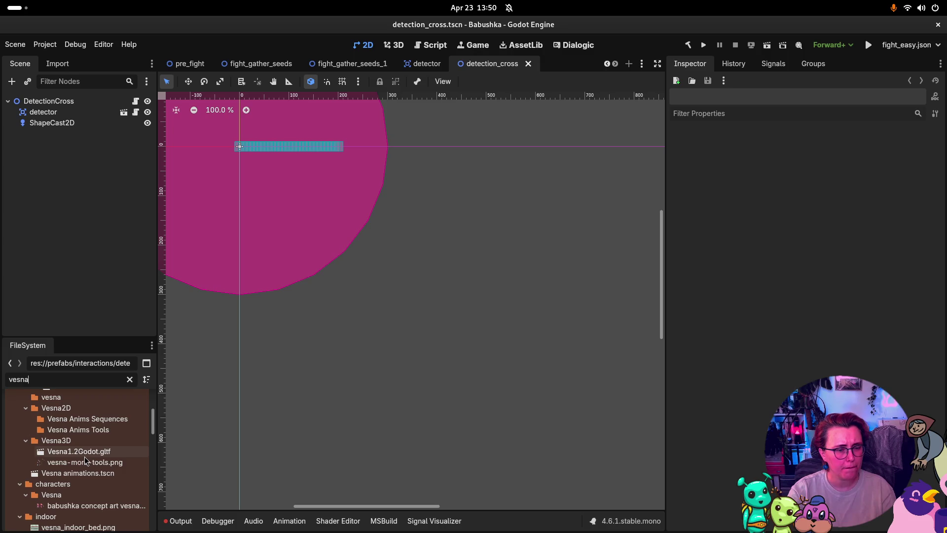
mouse_move(90, 467)
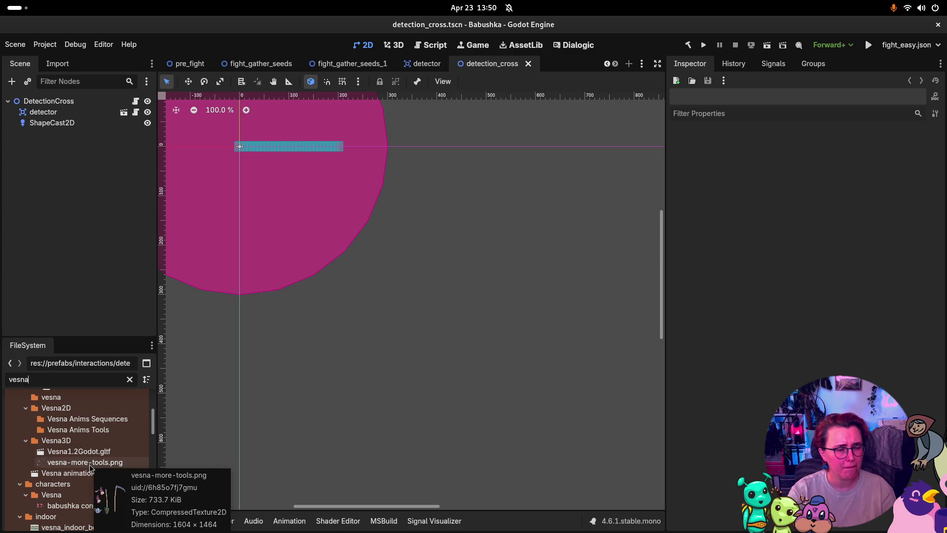
scroll(91, 468, down, 8)
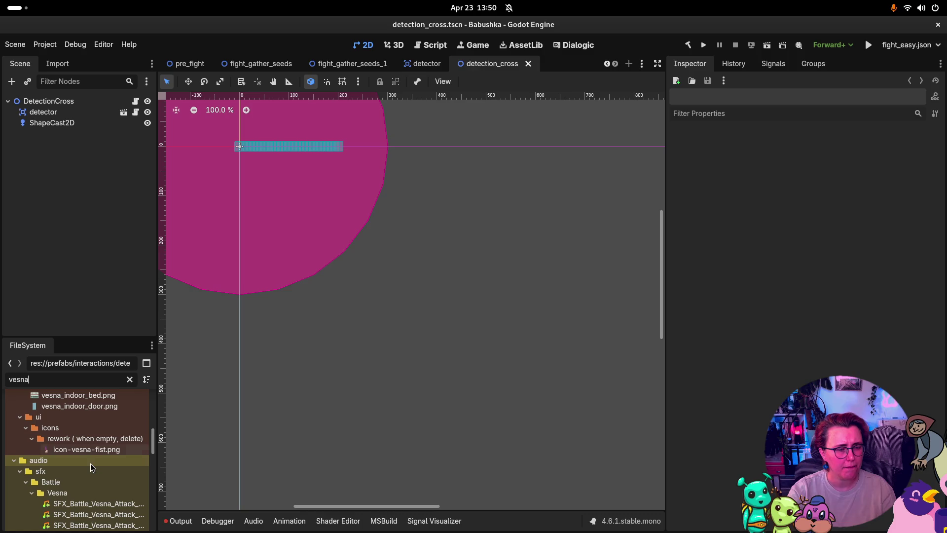
scroll(90, 463, down, 3)
click(14, 394)
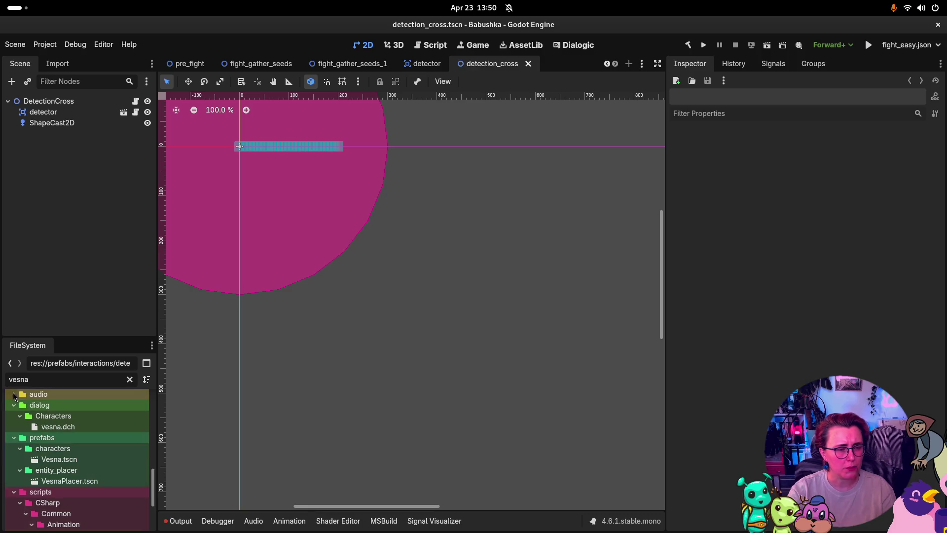
double_click(78, 460)
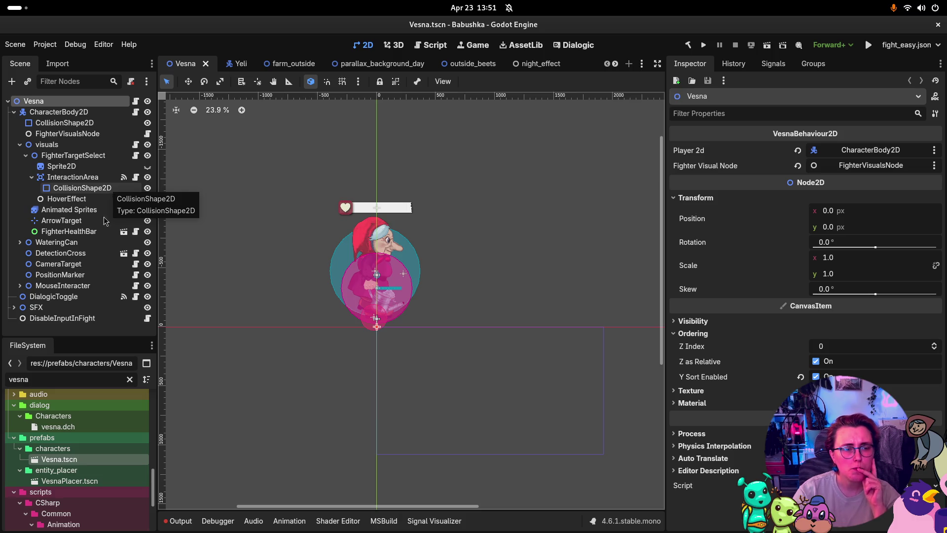
- Check the WateringCan and DetectionCross nodes' Inspector settings in Vesna, then switch to Rider
click(74, 242)
click(93, 253)
scroll(461, 270, up, 1)
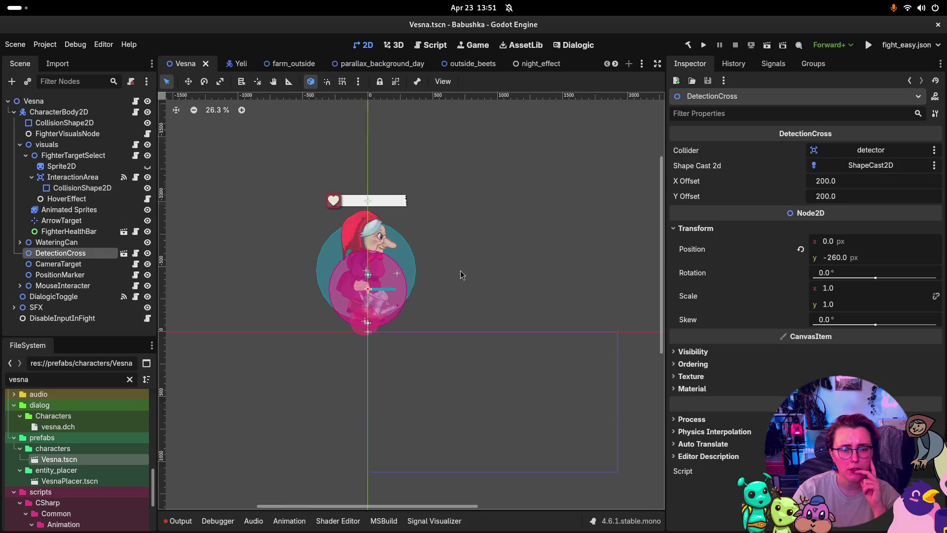
scroll(460, 270, up, 4)
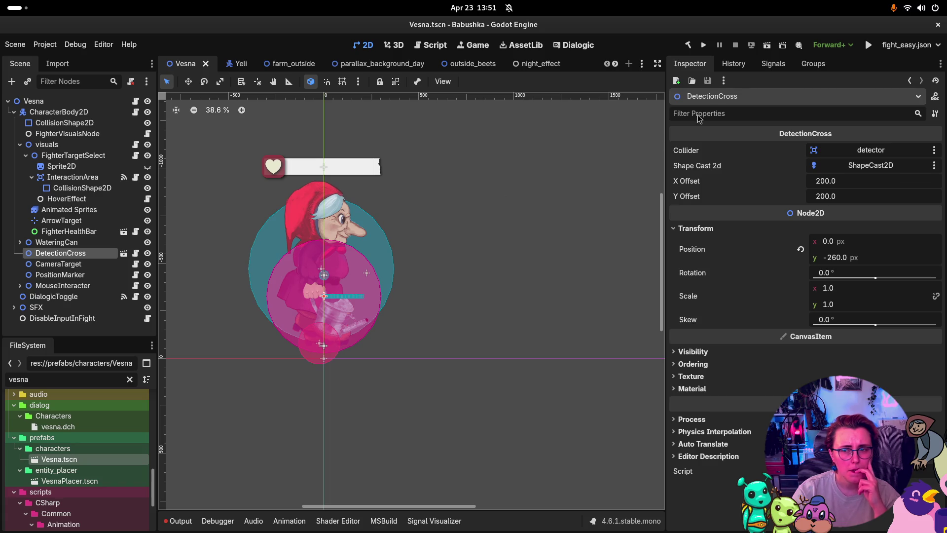
key(alt+Tab)
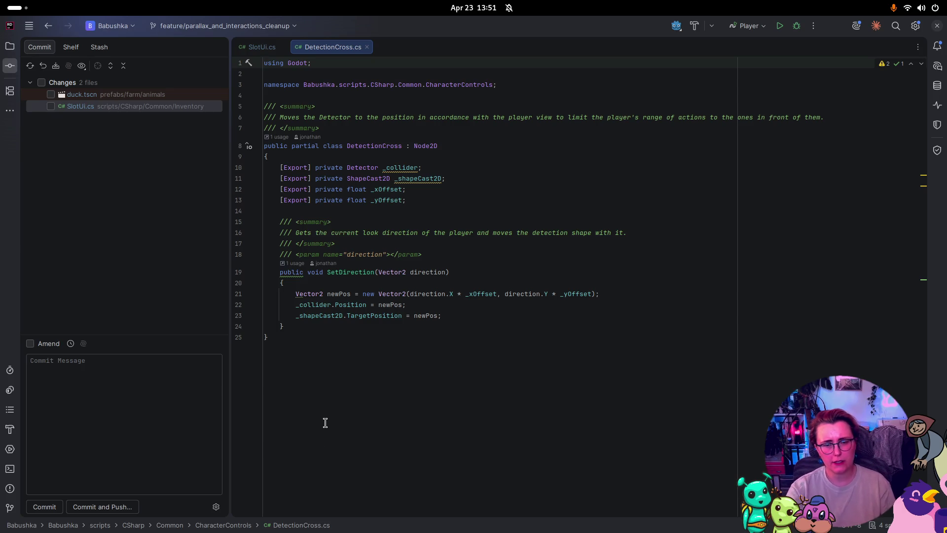
- In Rider, check where DetectionCross and SetDirection are used, then switch windows
key(super)
click(459, 207)
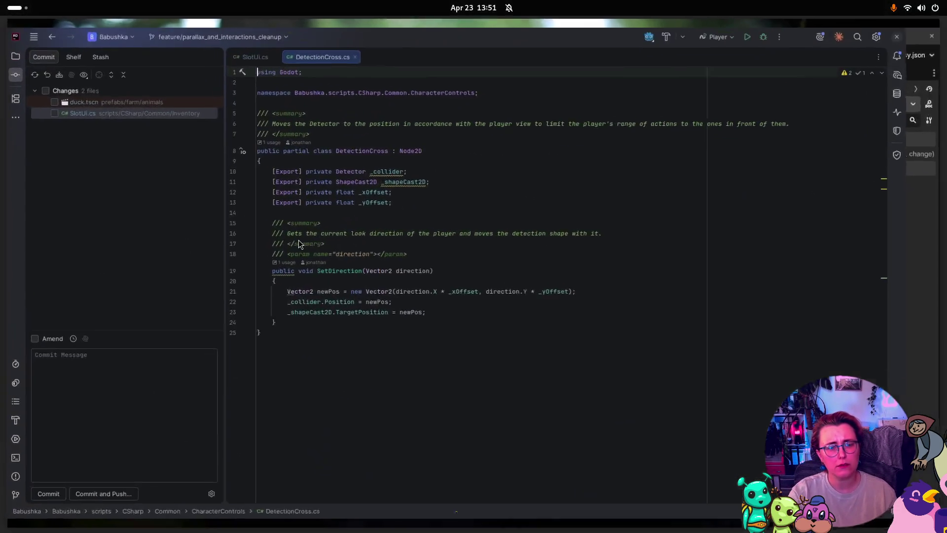
click(279, 138)
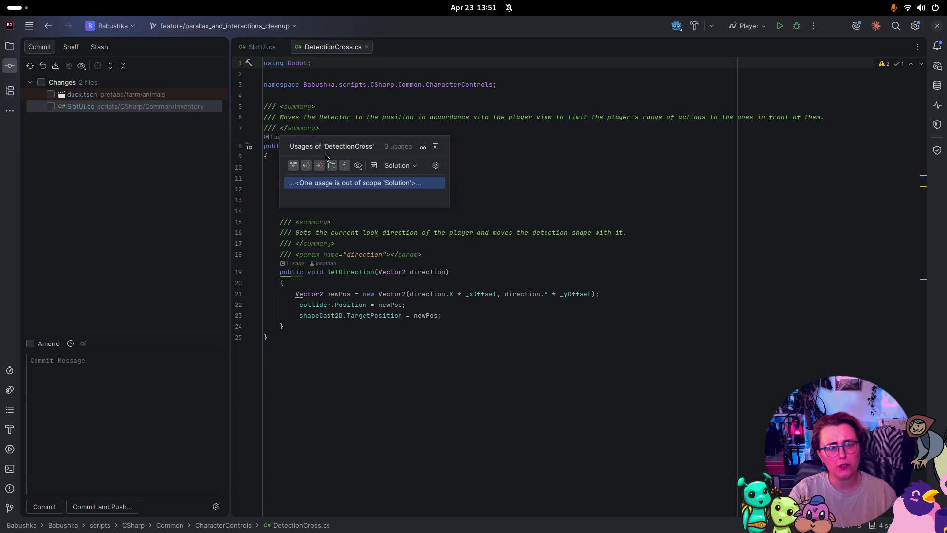
click(618, 169)
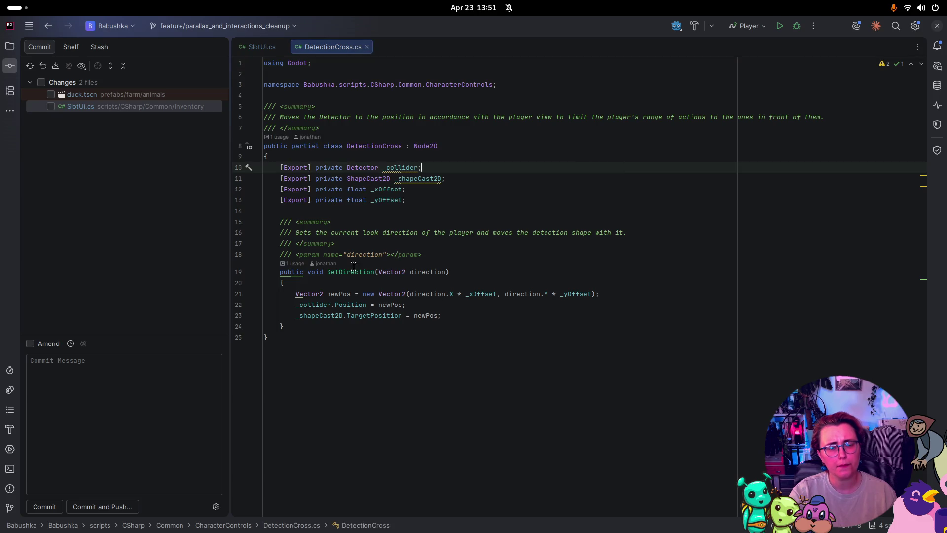
click(312, 261)
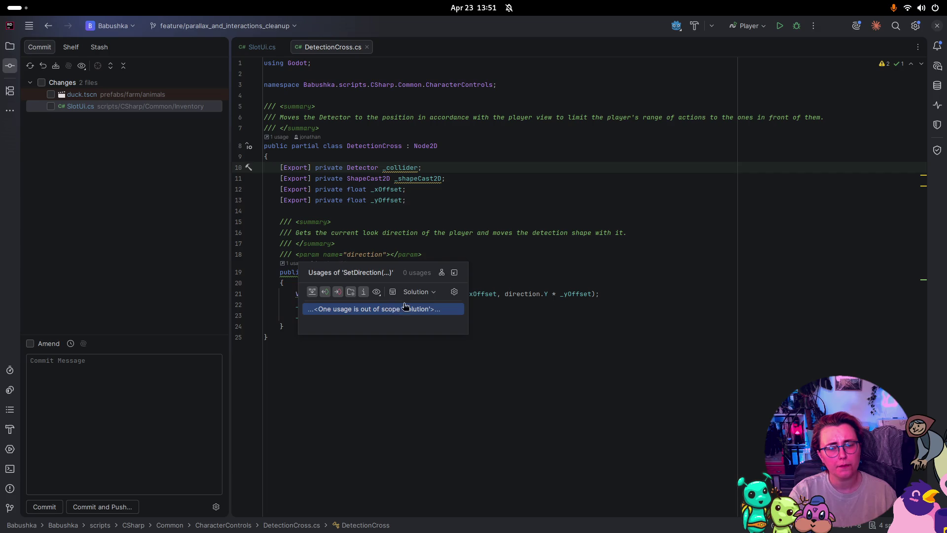
click(587, 199)
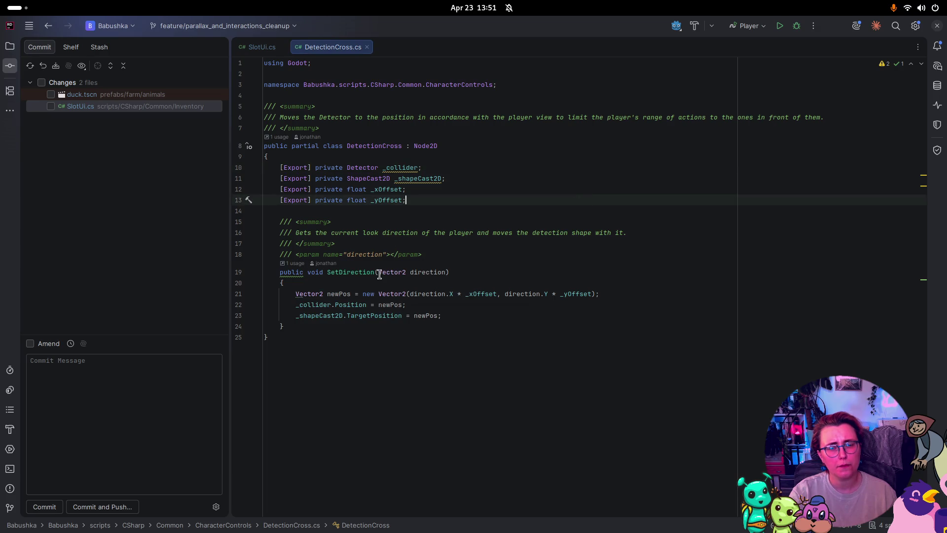
key(super)
key(super)
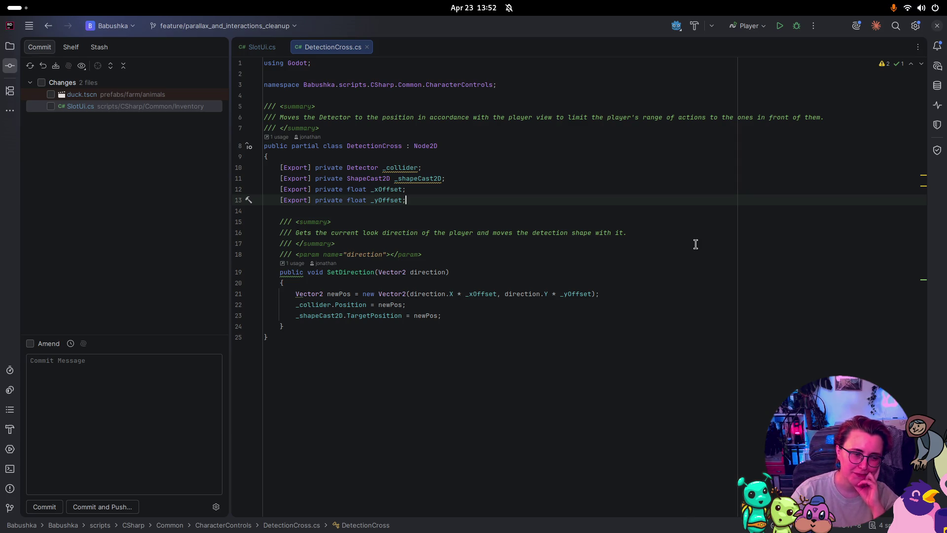
key(super)
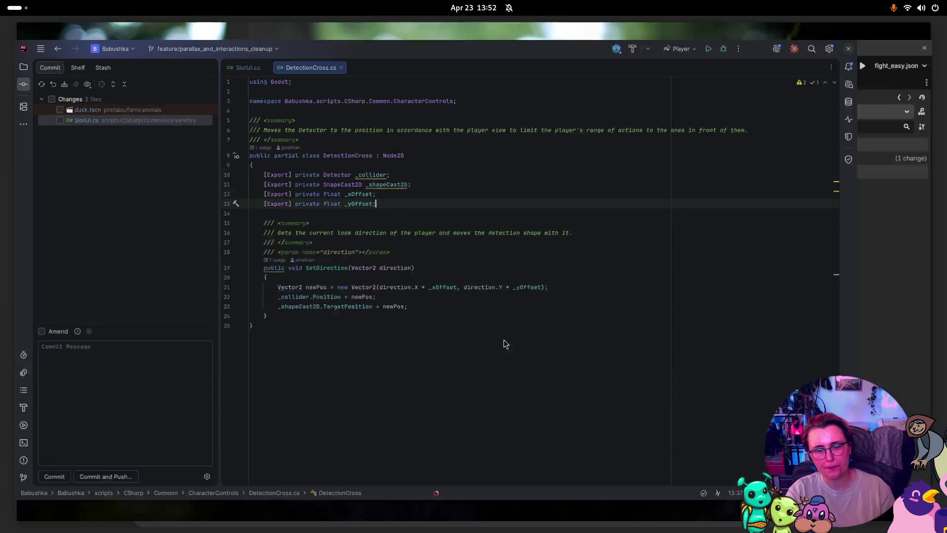
- Open the duck scene and inspect duck interaction, InteractionArea, its collision shape and Node2D
click(619, 233)
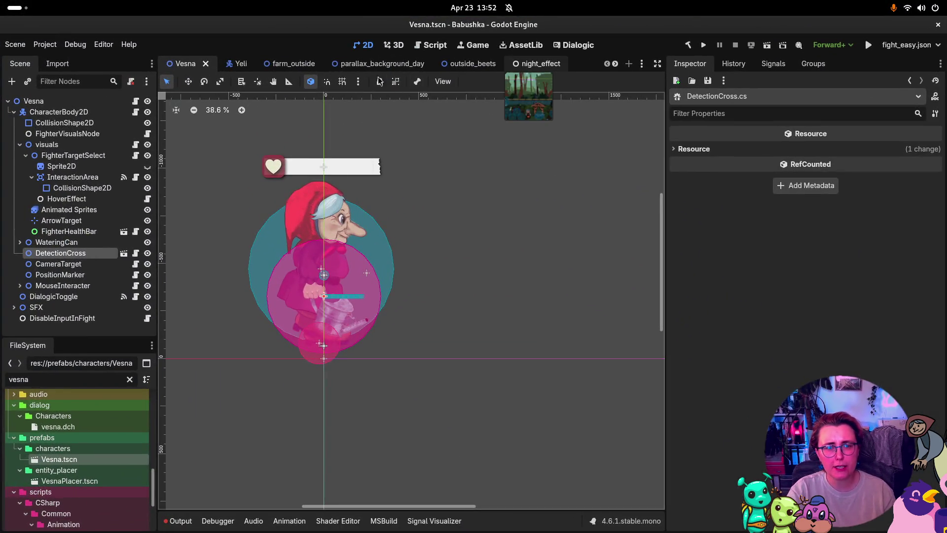
scroll(373, 65, down, 4)
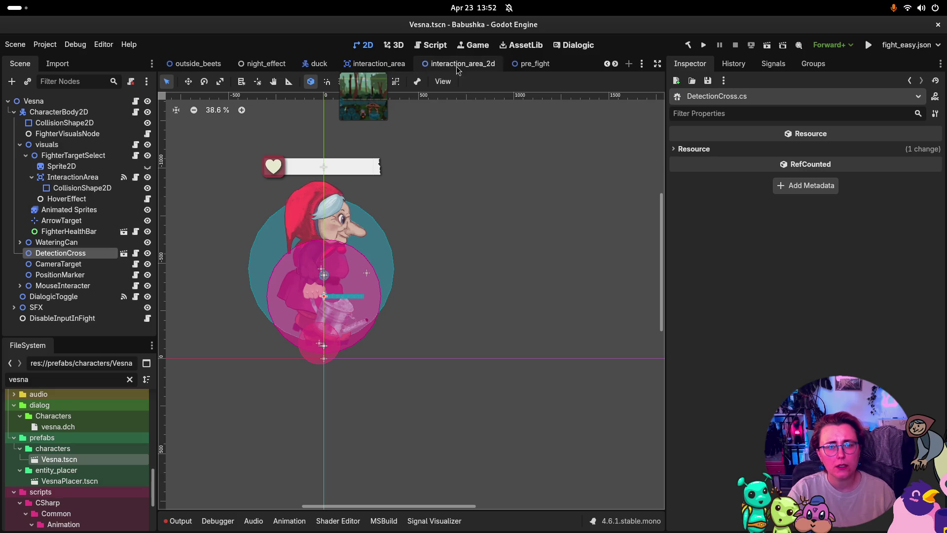
click(317, 63)
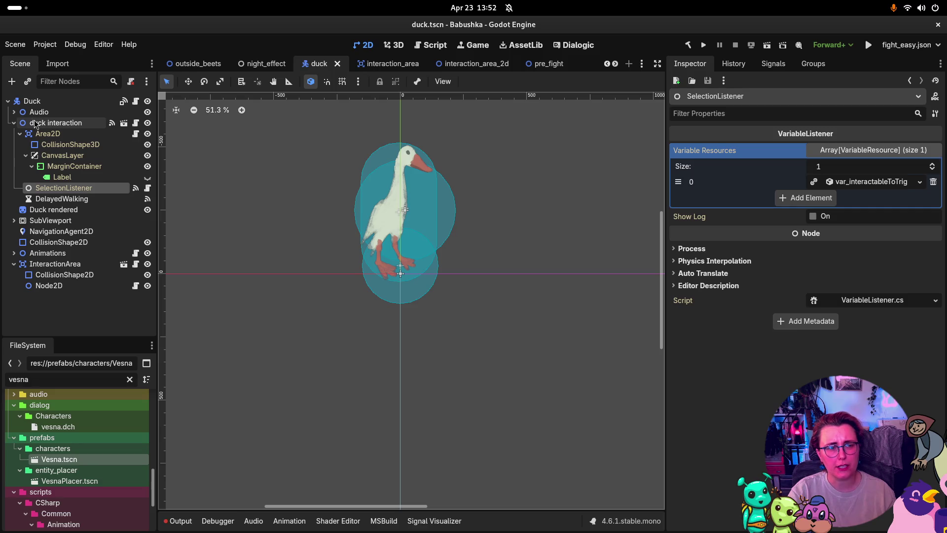
click(58, 123)
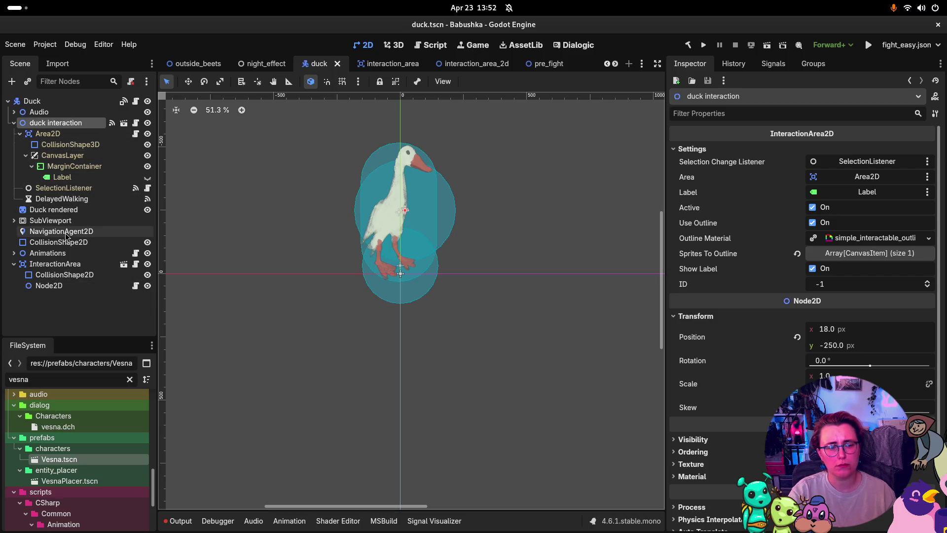
click(70, 265)
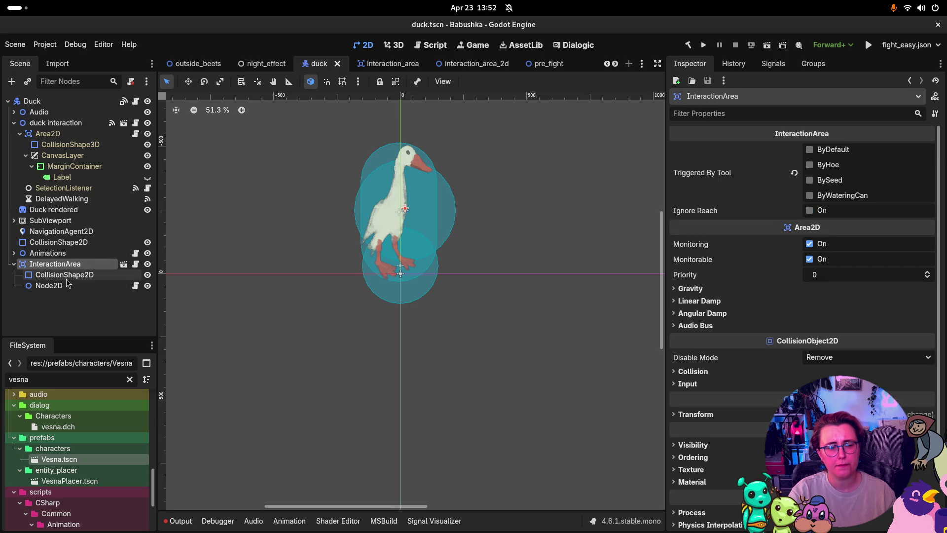
click(61, 275)
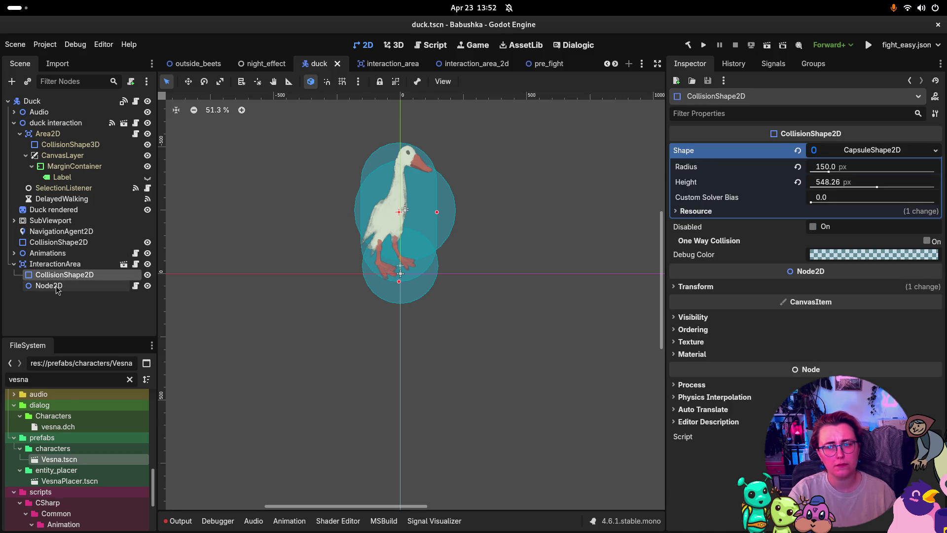
click(57, 290)
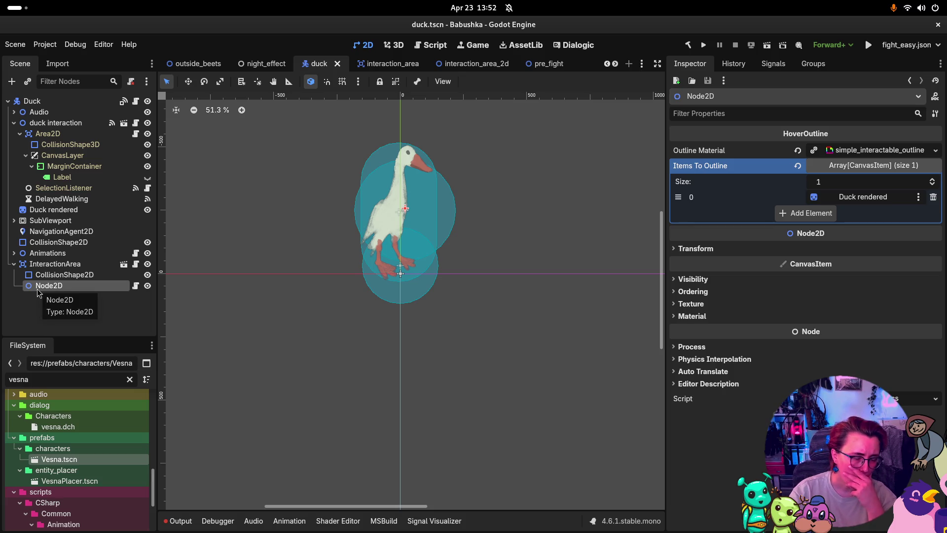
- Rename the Node2D under InteractionArea to 'Mousehover'
double_click(75, 286)
key(BackSpace)
key(BackSpace)
key(BackSpace)
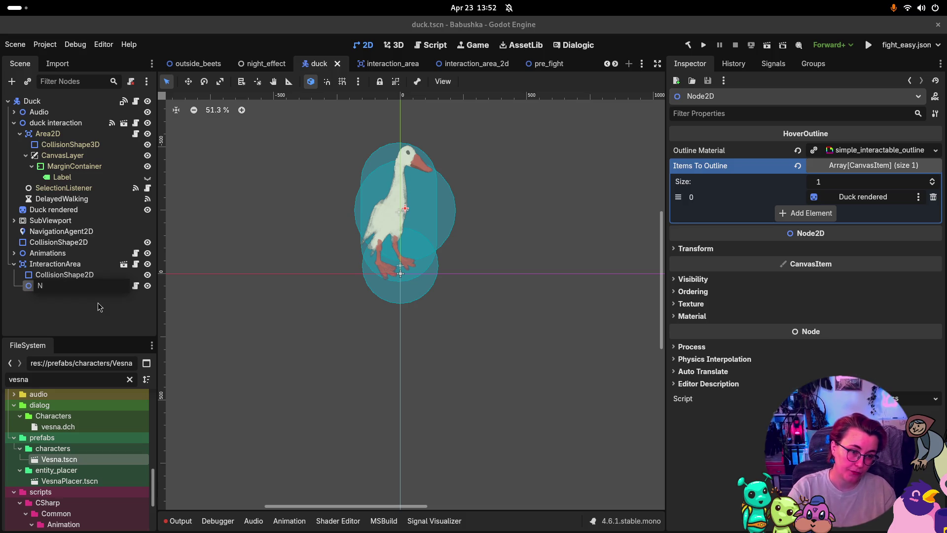
text(Hover)
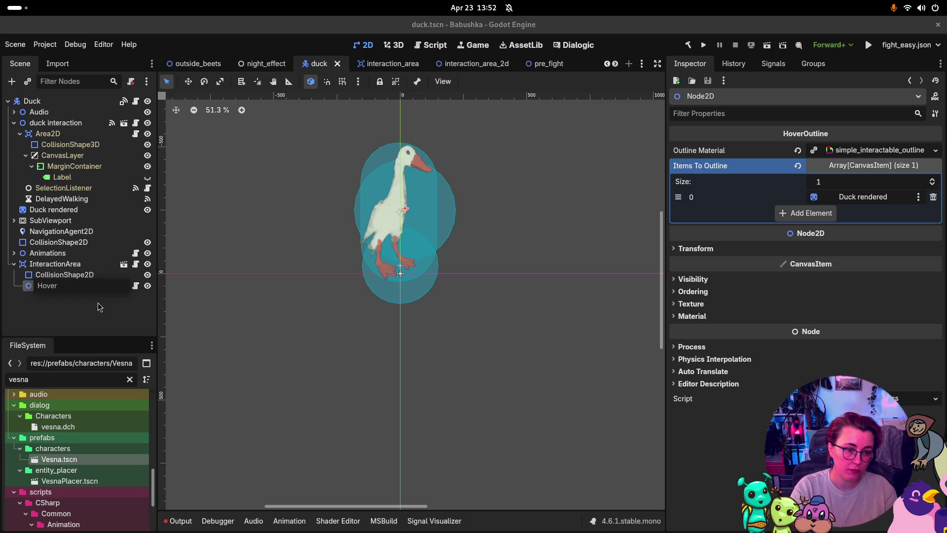
text(effecr)
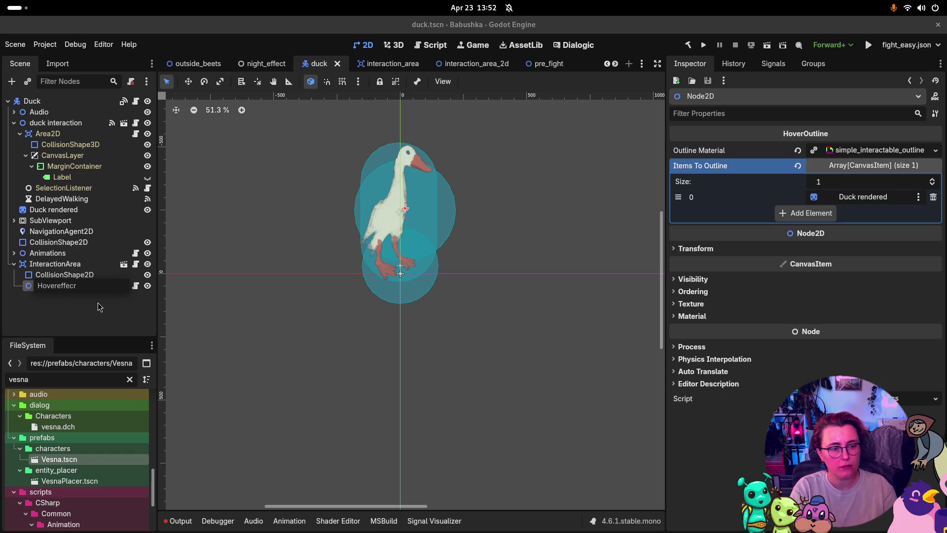
key(BackSpace)
key(BackSpace)
key(BackSpace)
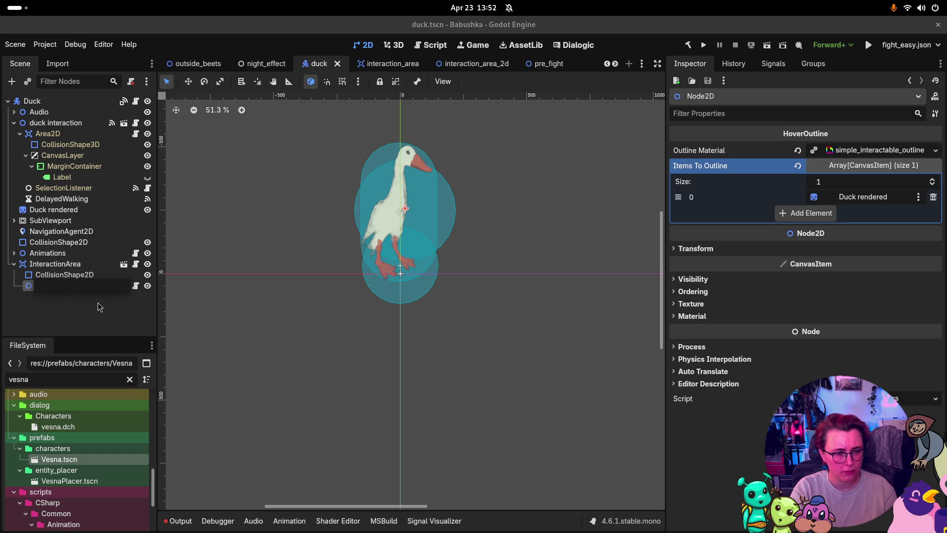
text(Mousehover)
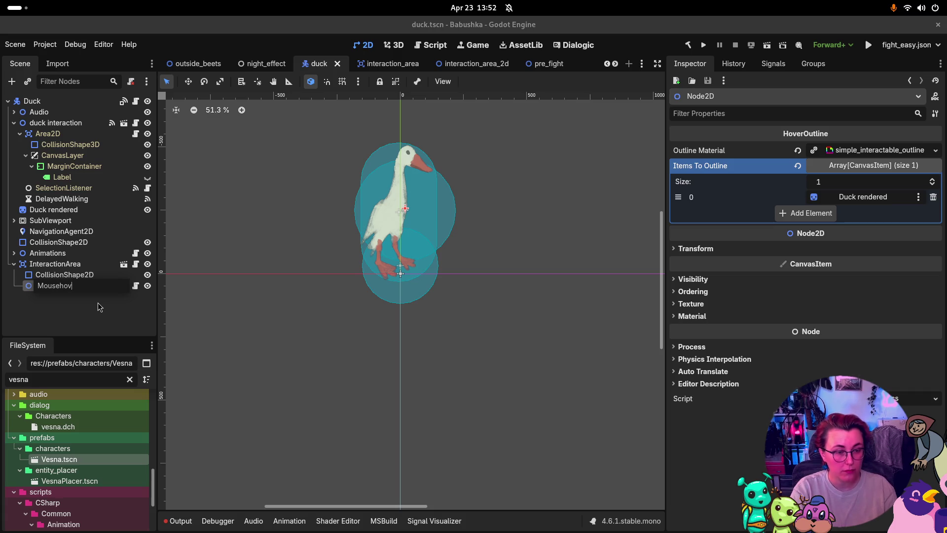
key(Return)
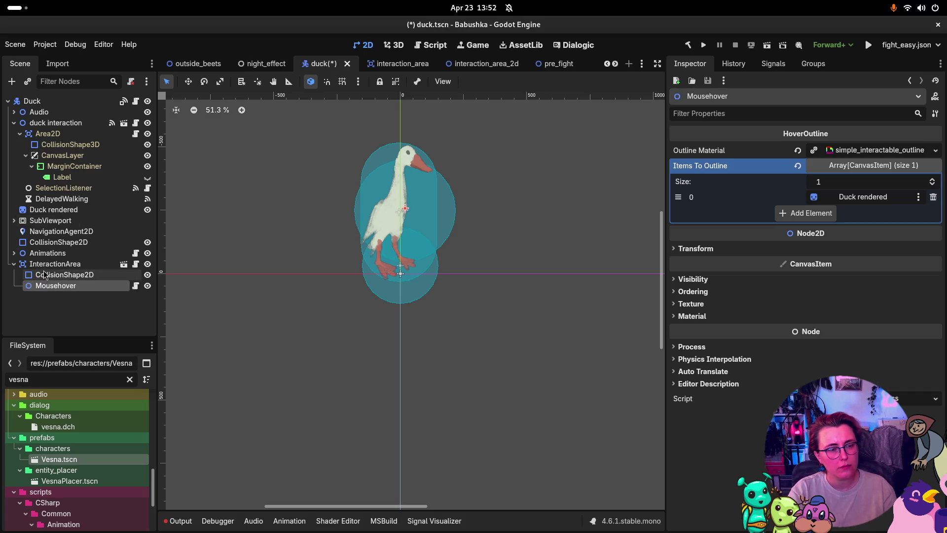
click(53, 276)
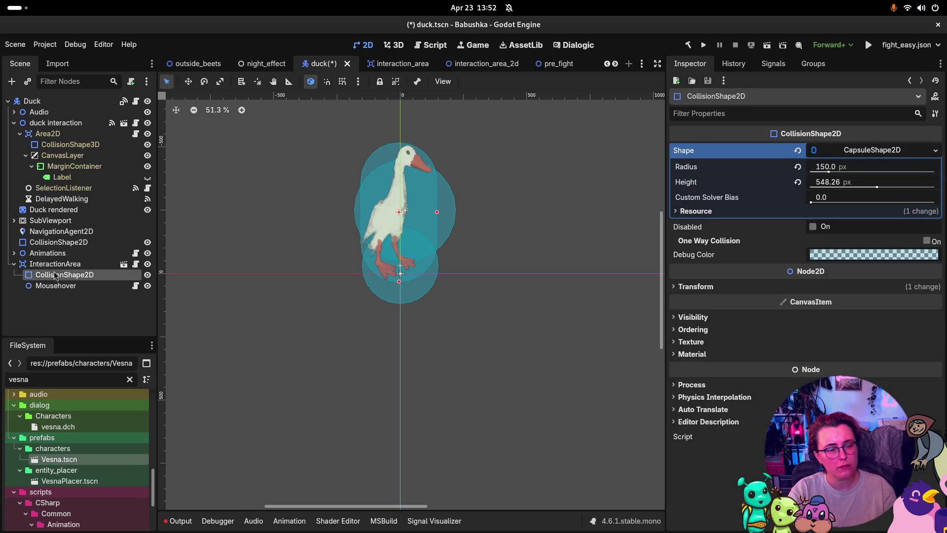
click(77, 286)
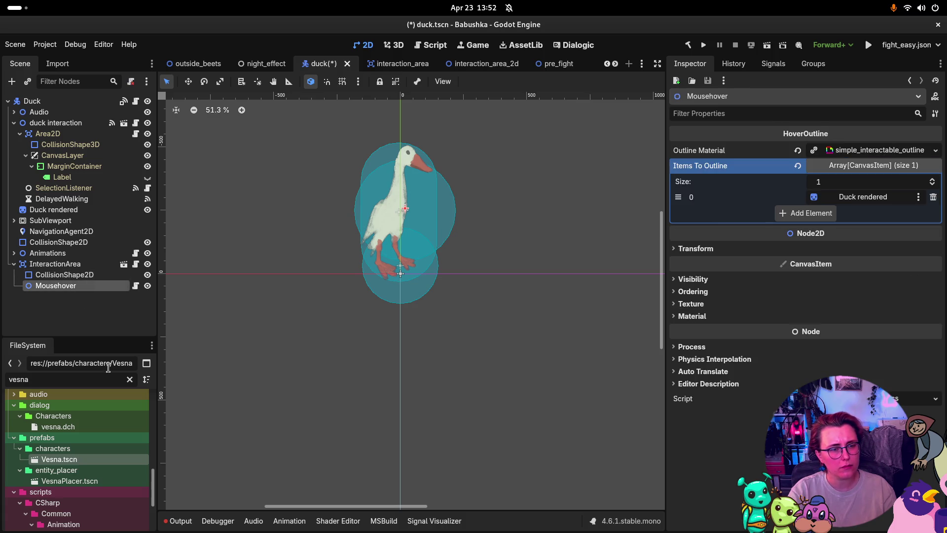
scroll(111, 404, down, 3)
scroll(104, 431, up, 5)
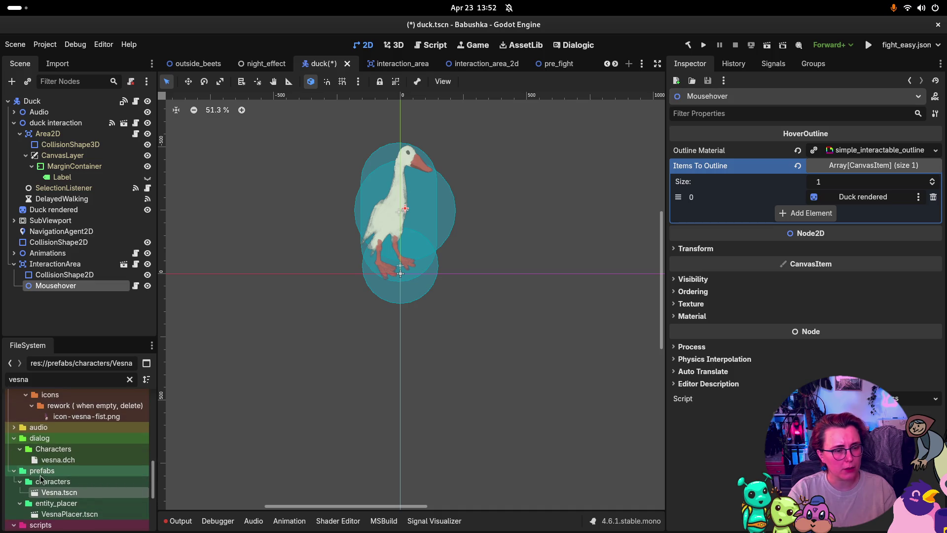
- Clear the file filter and save Mousehover as mousehover.tscn in prefabs/interactions
click(130, 379)
scroll(40, 443, up, 8)
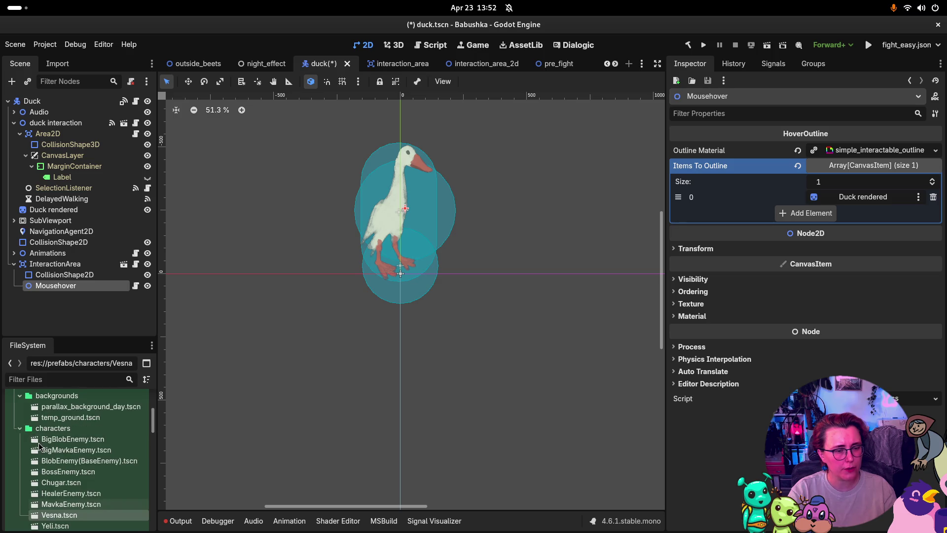
click(20, 445)
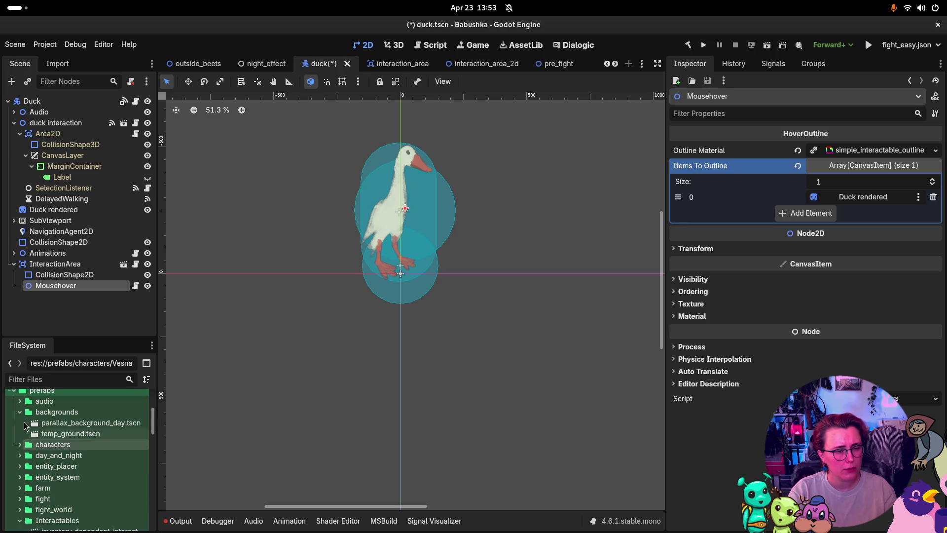
scroll(39, 453, down, 4)
scroll(39, 453, down, 2)
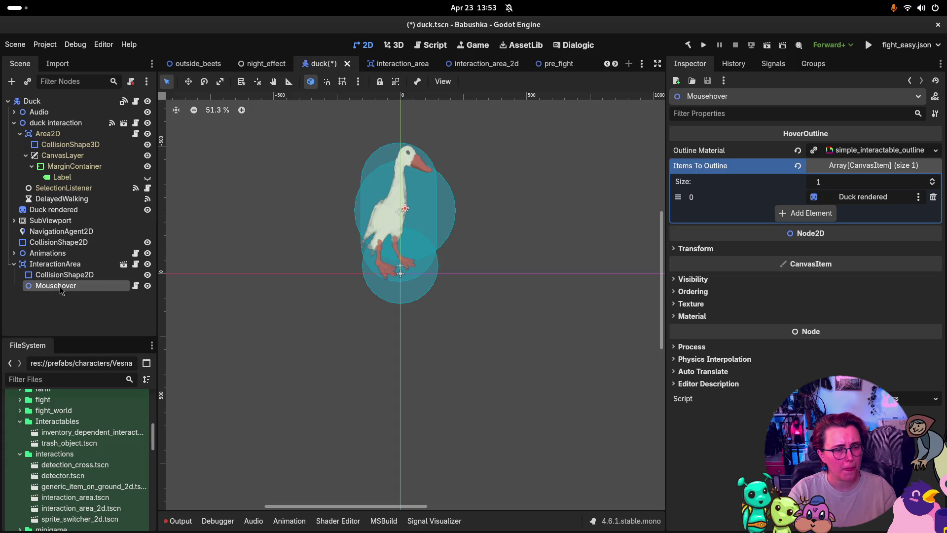
drag(60, 290, 58, 482)
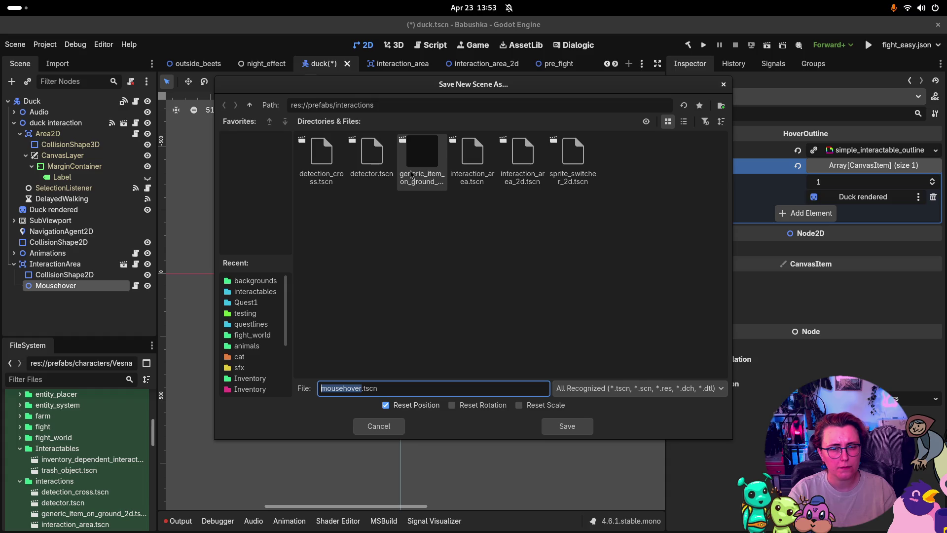
click(567, 426)
- Review Mousehover, the collision shape, and InteractionArea's trigger tool settings
click(75, 314)
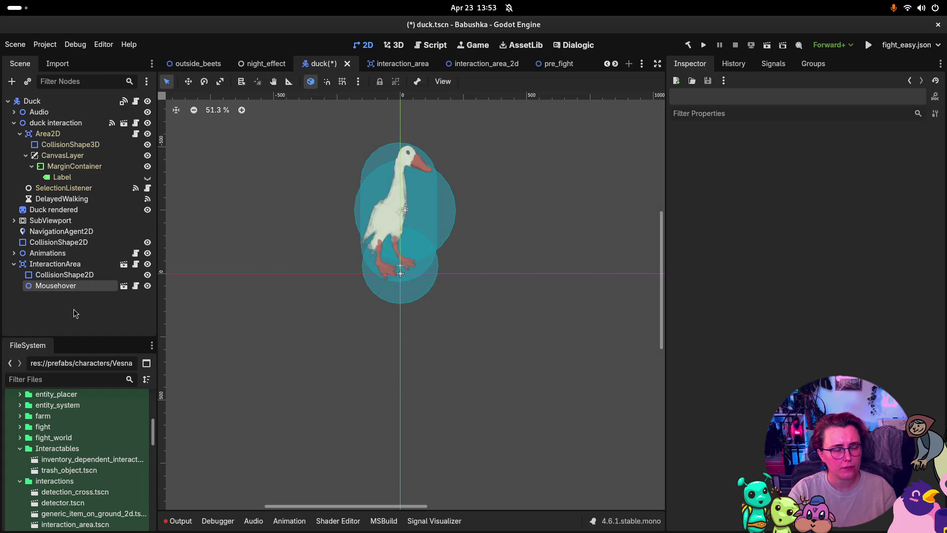
click(59, 286)
click(64, 275)
click(69, 286)
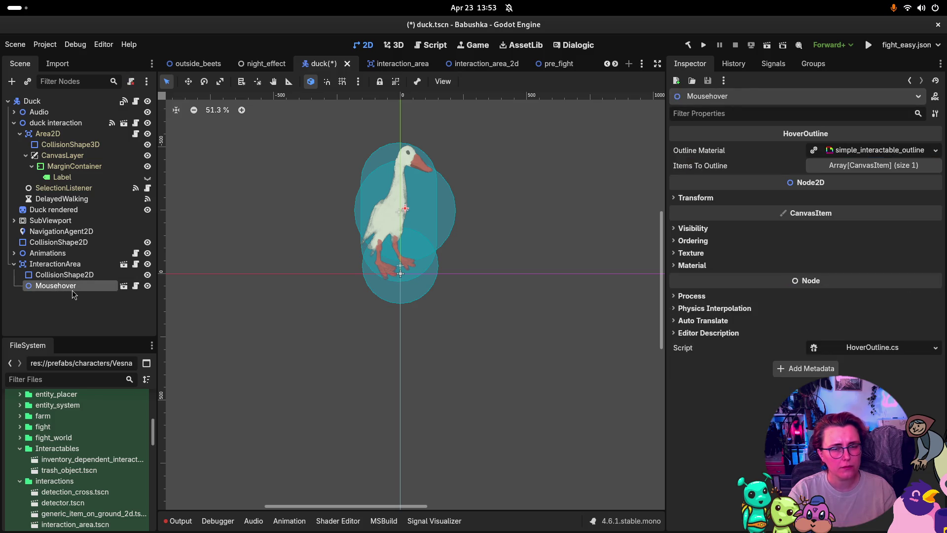
scroll(75, 465, down, 3)
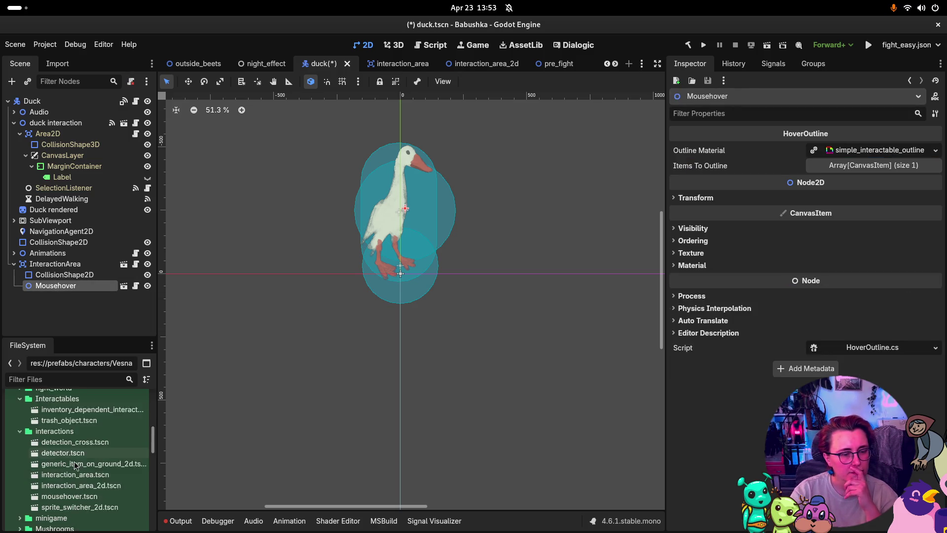
scroll(75, 466, down, 1)
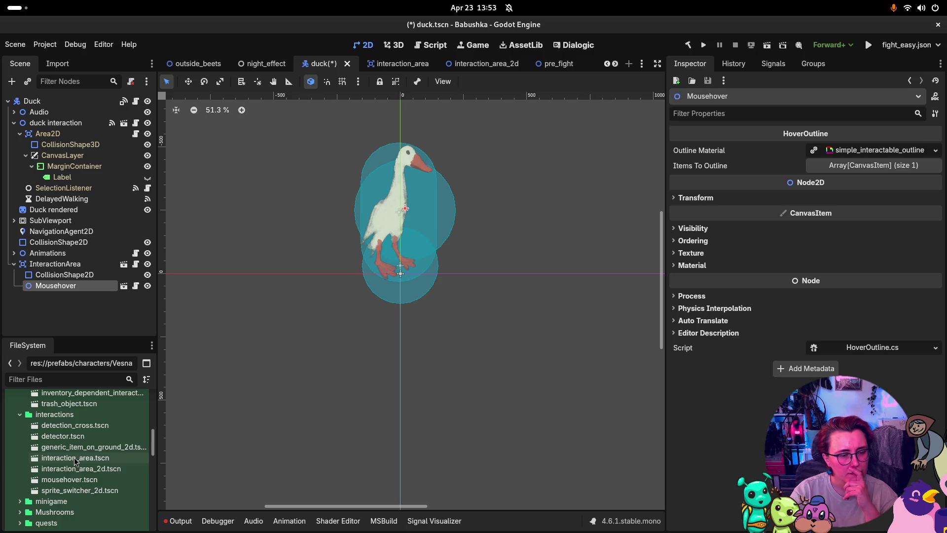
click(56, 264)
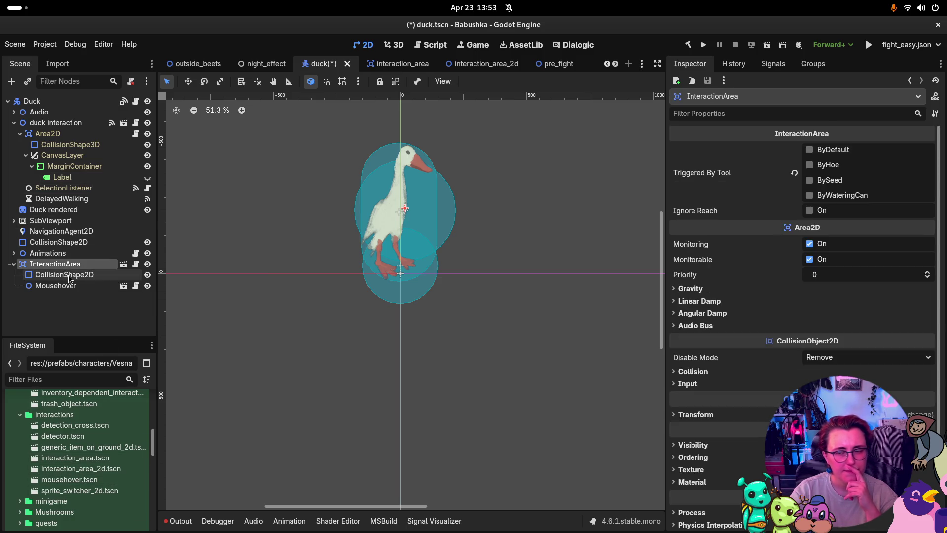
click(55, 285)
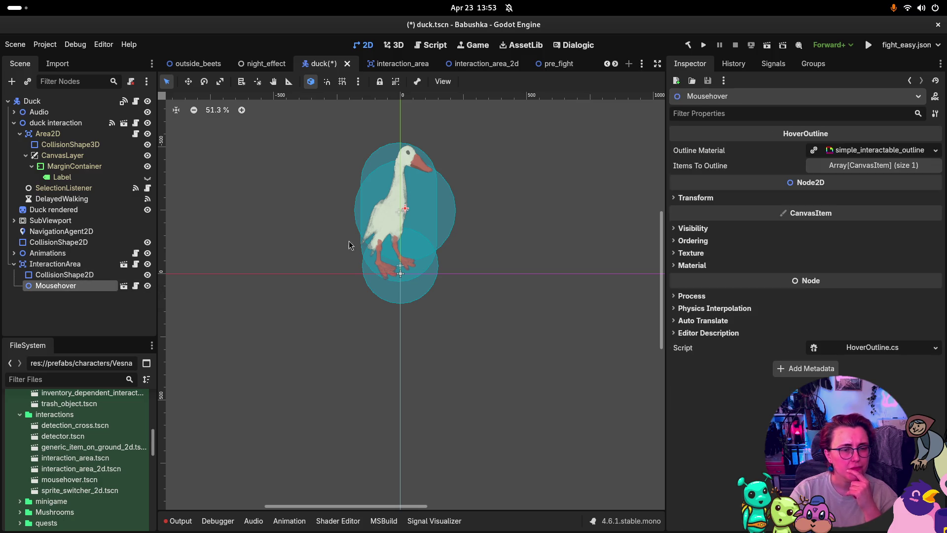
- Start connecting Mousehover's visibility_changed signal, browse receiver methods, then cancel it
click(776, 65)
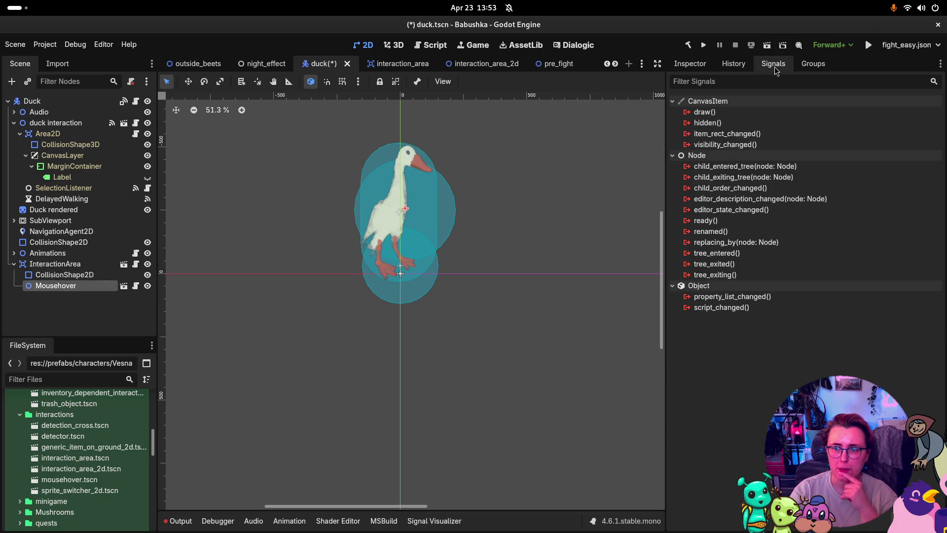
double_click(740, 145)
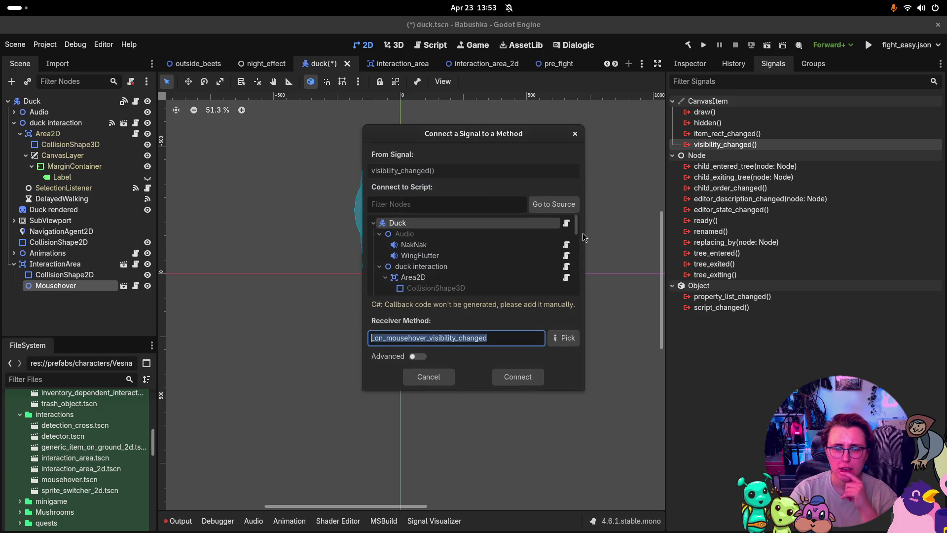
click(537, 208)
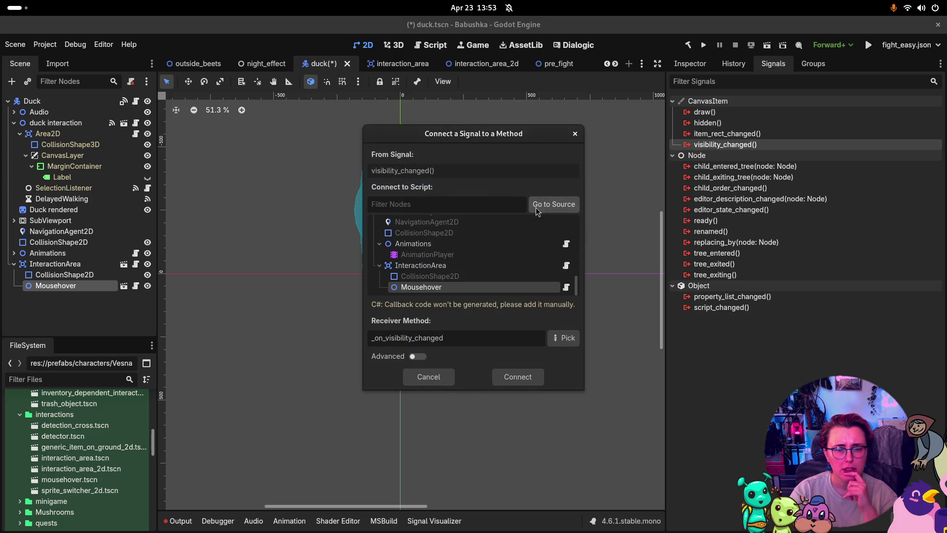
click(486, 266)
click(564, 338)
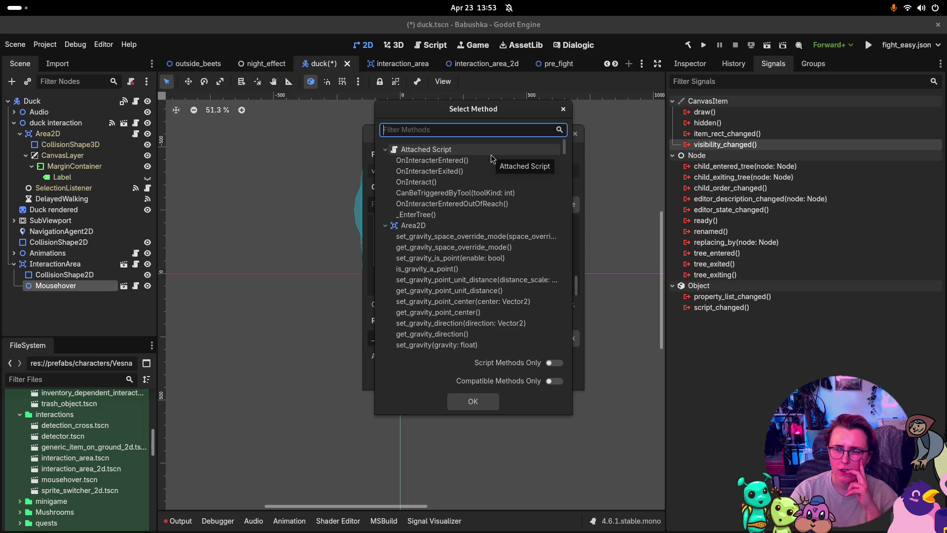
click(563, 109)
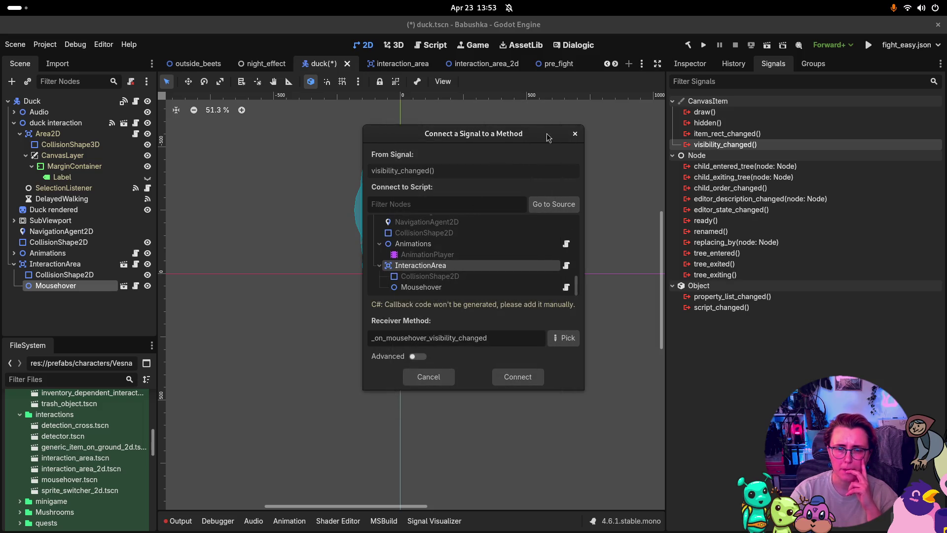
click(575, 134)
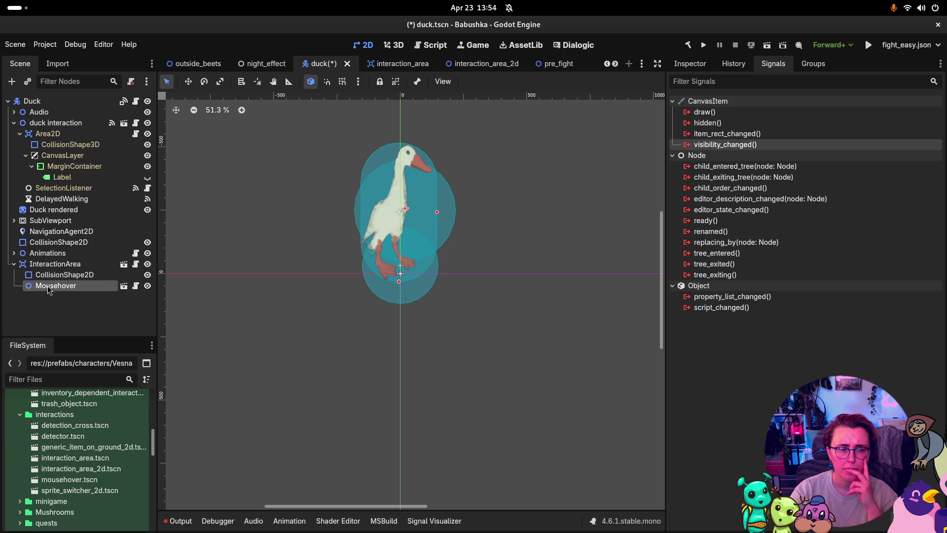
- Review history and Mousehover's signals and properties, then open its HoverOutline.cs script
click(729, 63)
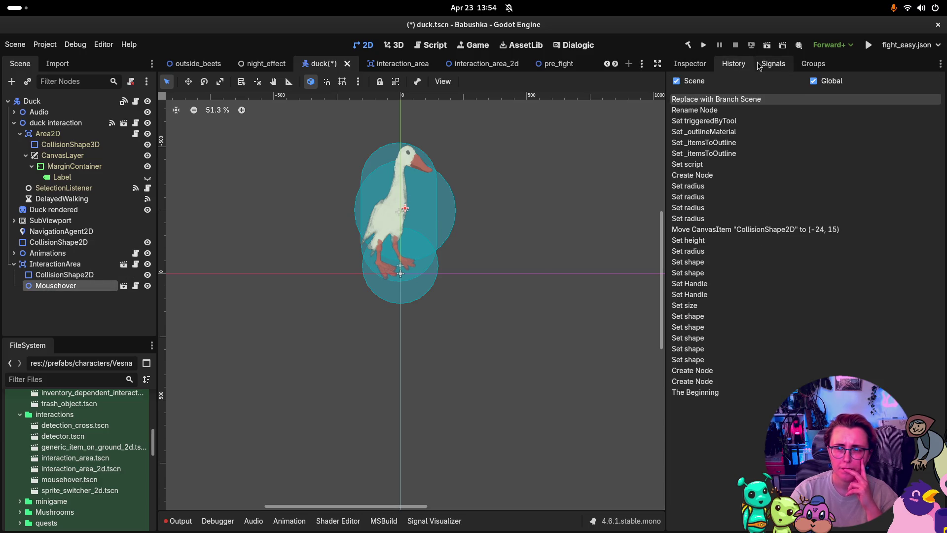
click(773, 64)
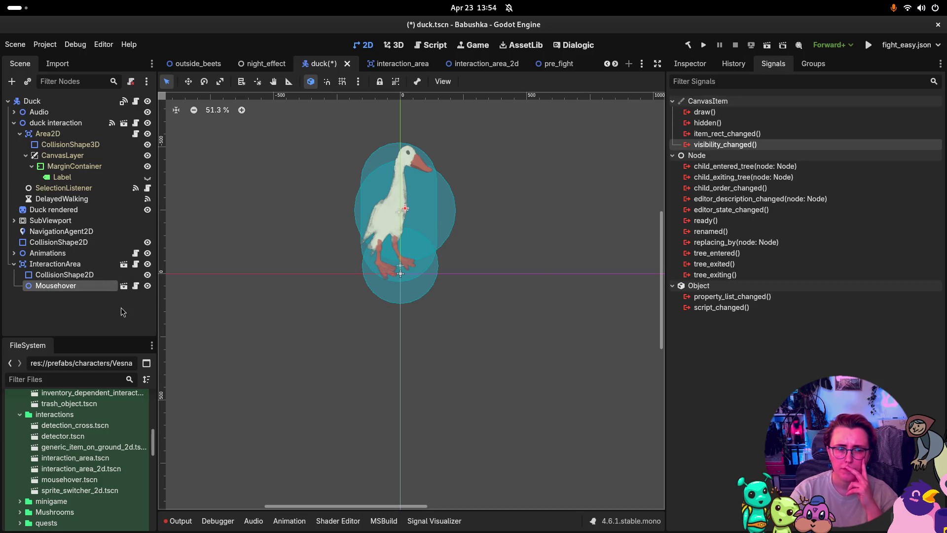
click(86, 286)
click(690, 64)
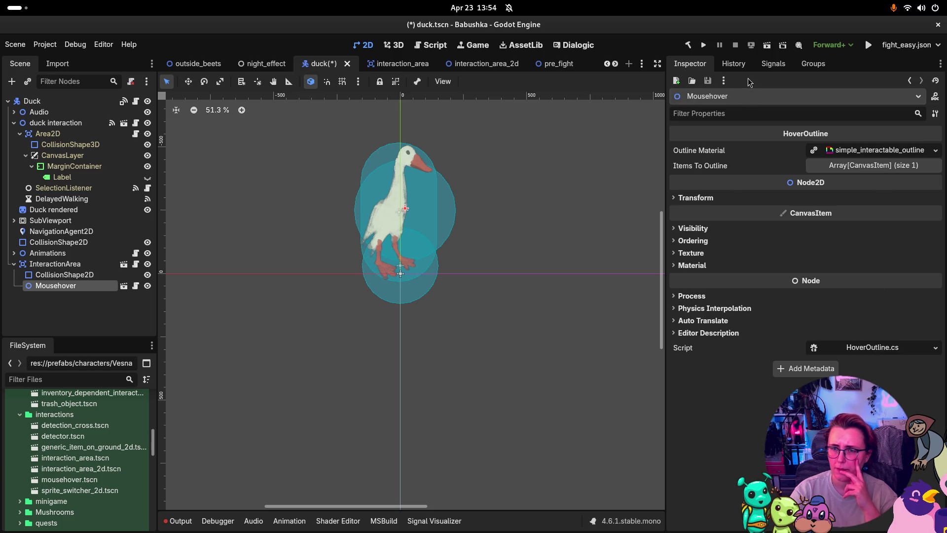
click(773, 64)
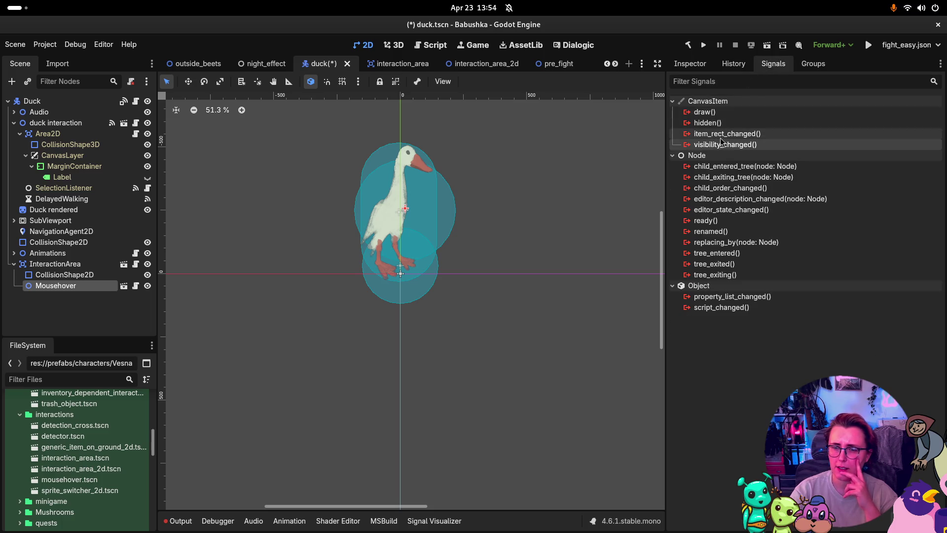
click(677, 67)
click(868, 348)
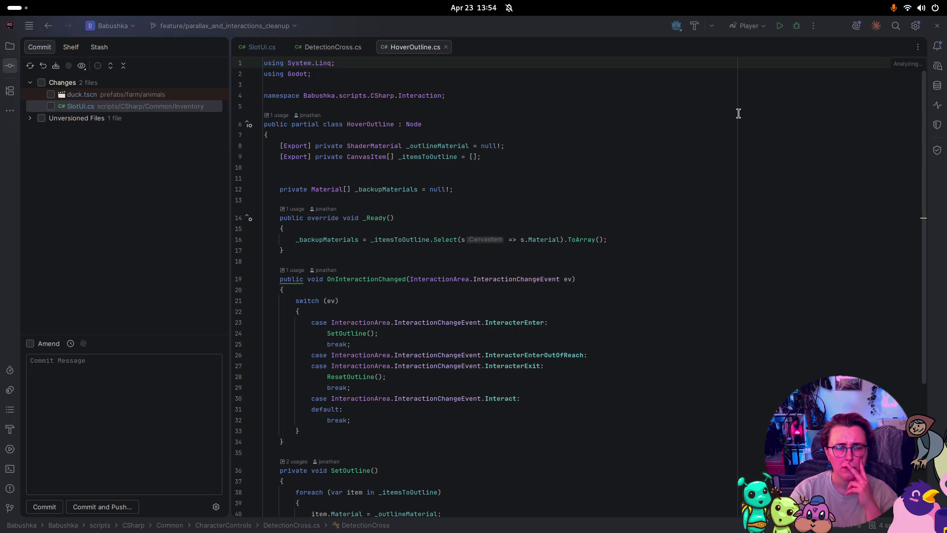
- Scroll through HoverOutline.cs in Rider, then return to the Godot window
scroll(742, 114, down, 5)
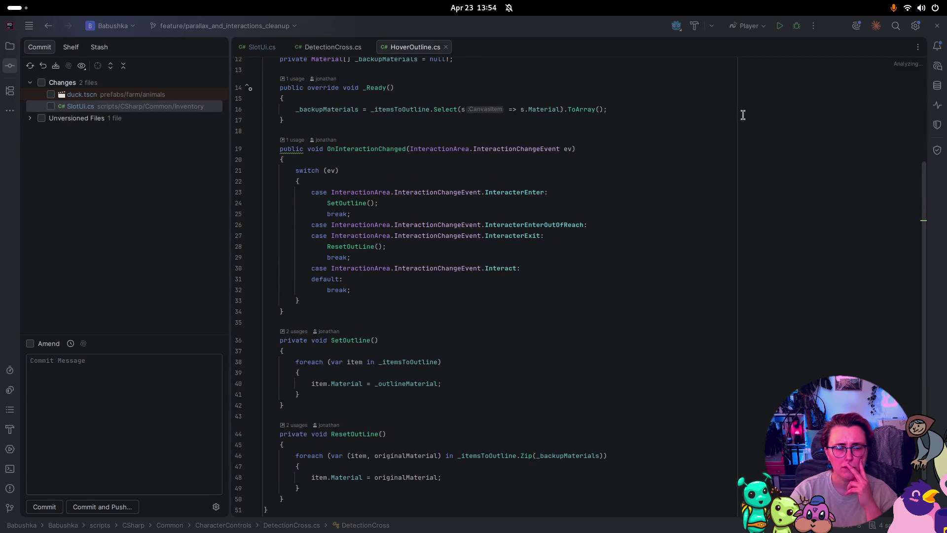
scroll(743, 115, up, 4)
scroll(743, 115, up, 2)
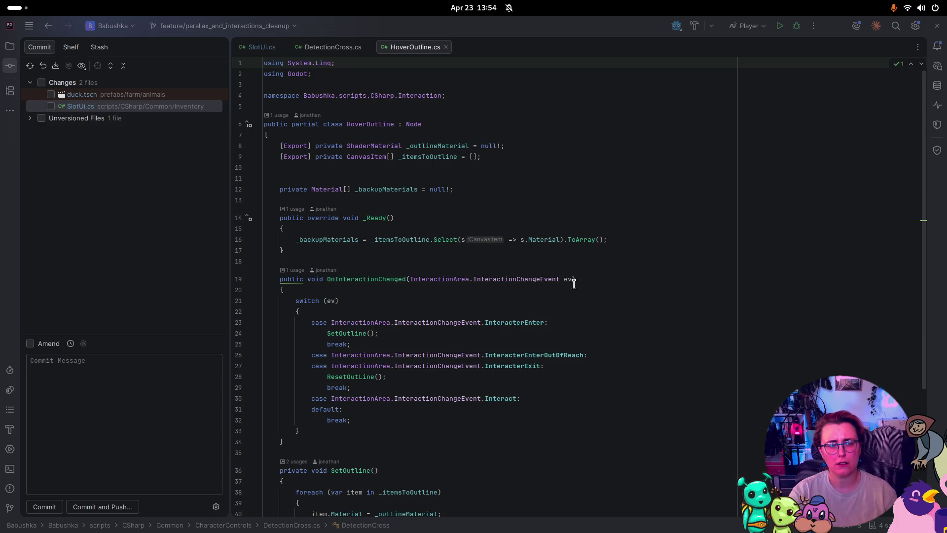
key(super)
click(650, 270)
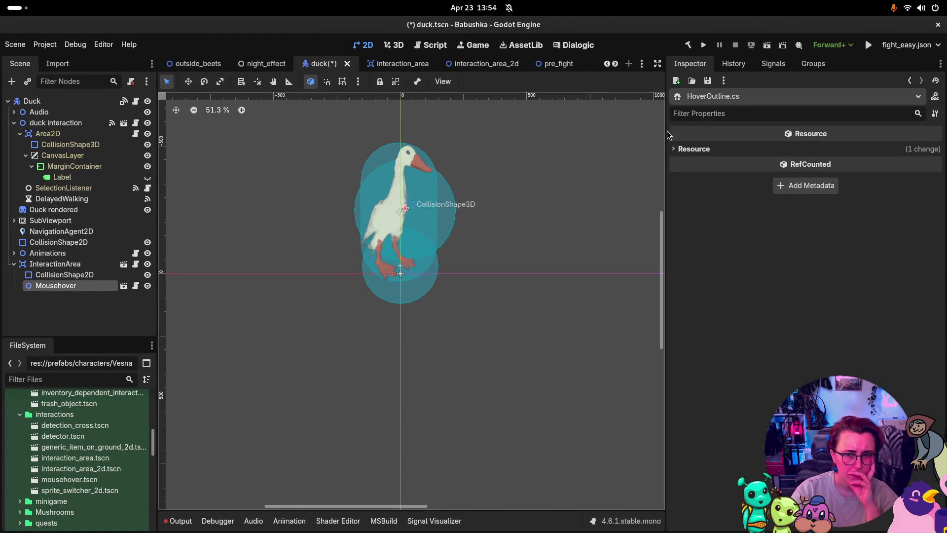
- Check history, then begin a CollisionShape2D visibility_changed connection and dismiss it
click(733, 64)
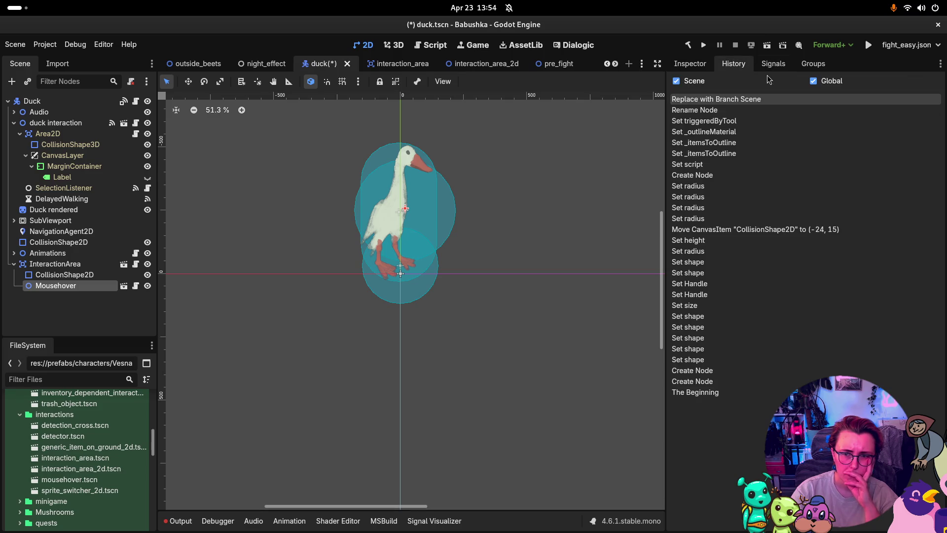
click(784, 65)
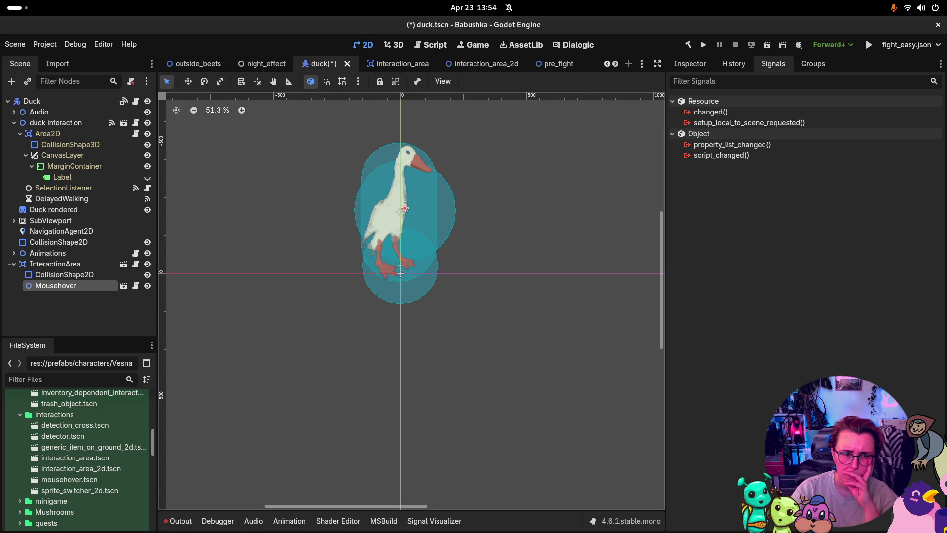
click(88, 275)
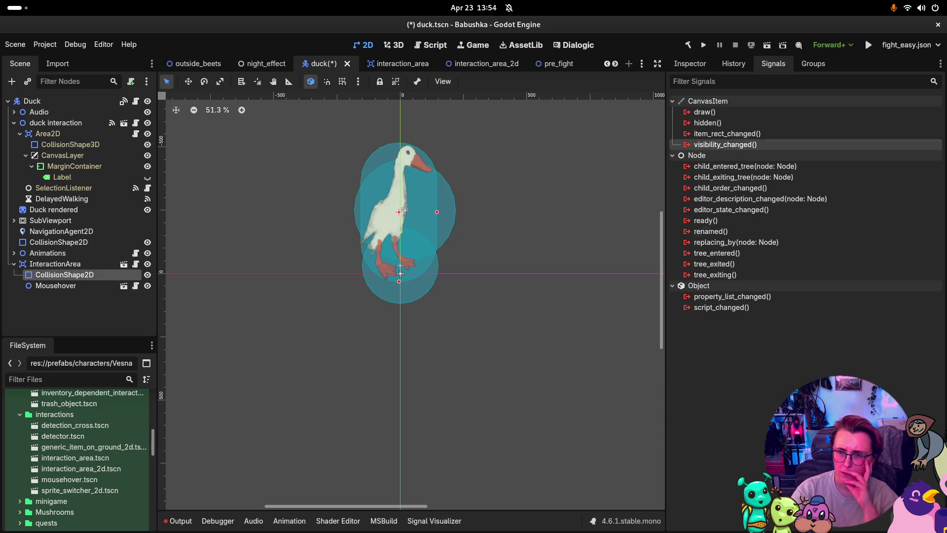
double_click(725, 145)
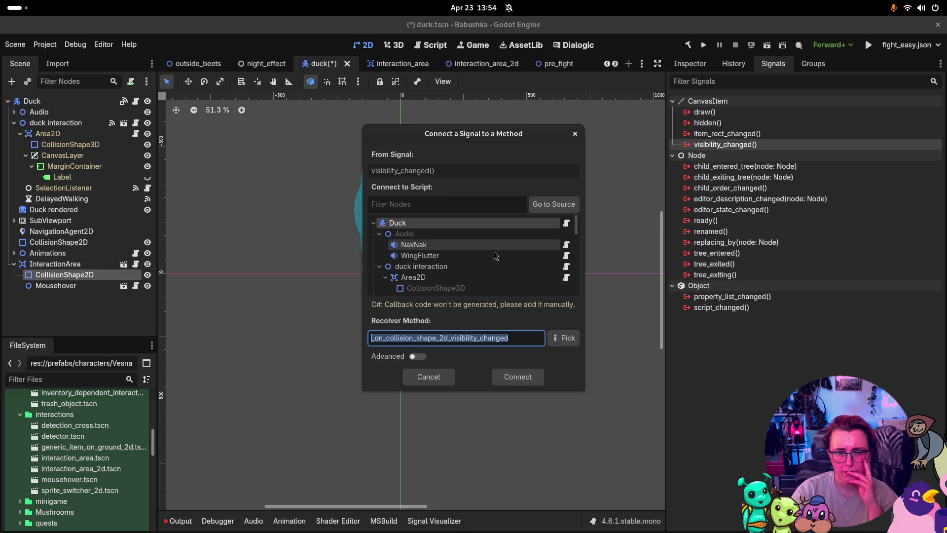
click(570, 204)
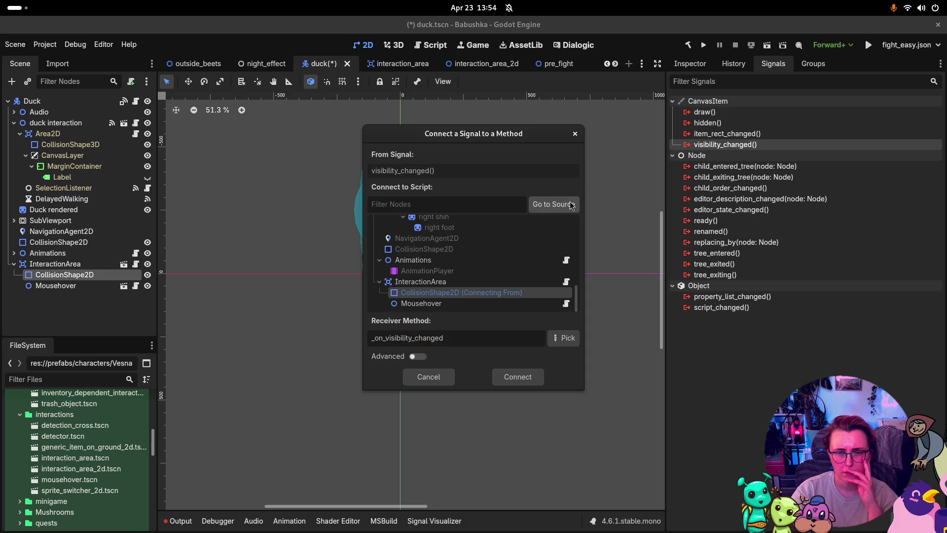
click(463, 303)
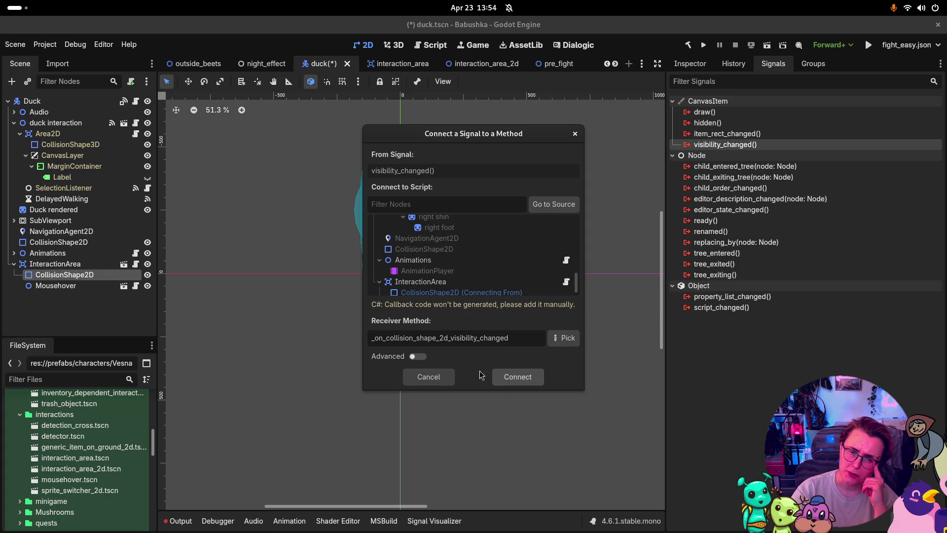
click(513, 376)
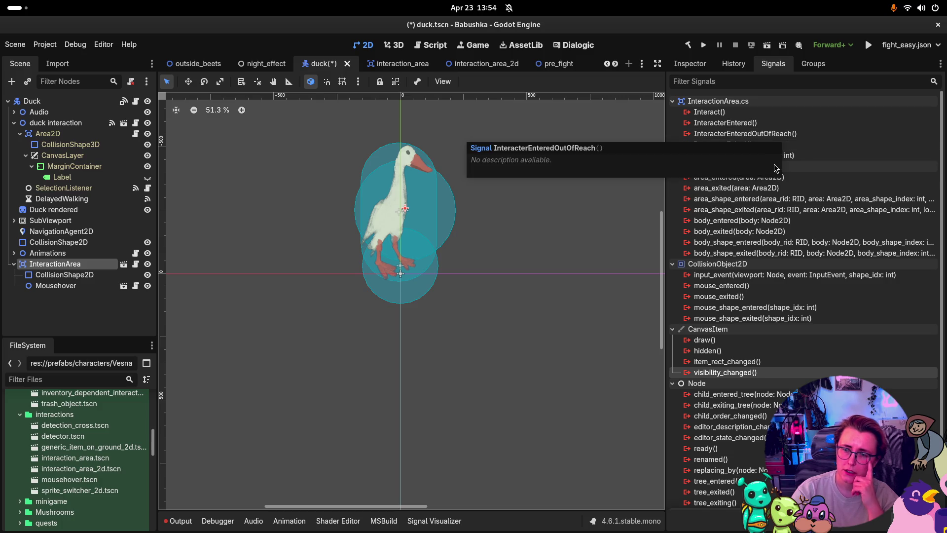
- Connect InteractionArea's InteractionChanged signal to Mousehover's OnInteractionChanged method
click(849, 155)
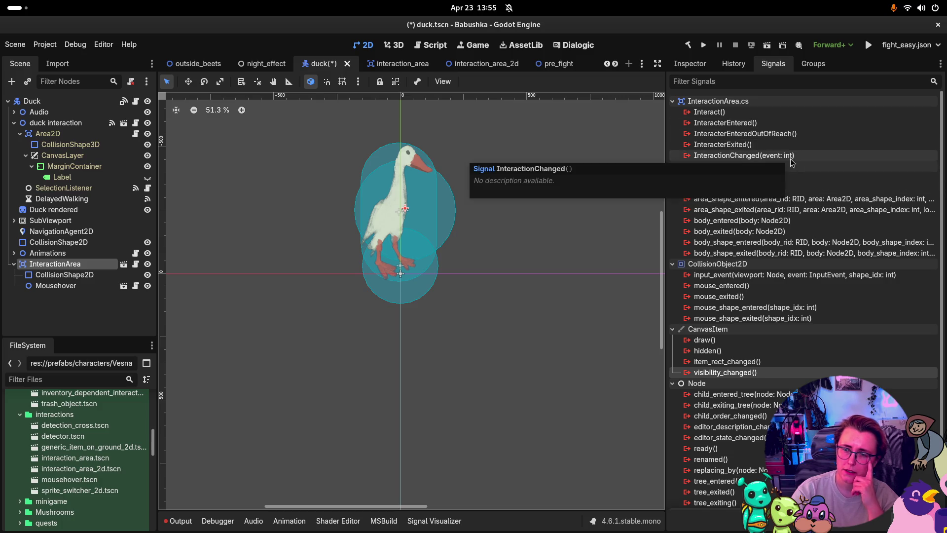
key(Return)
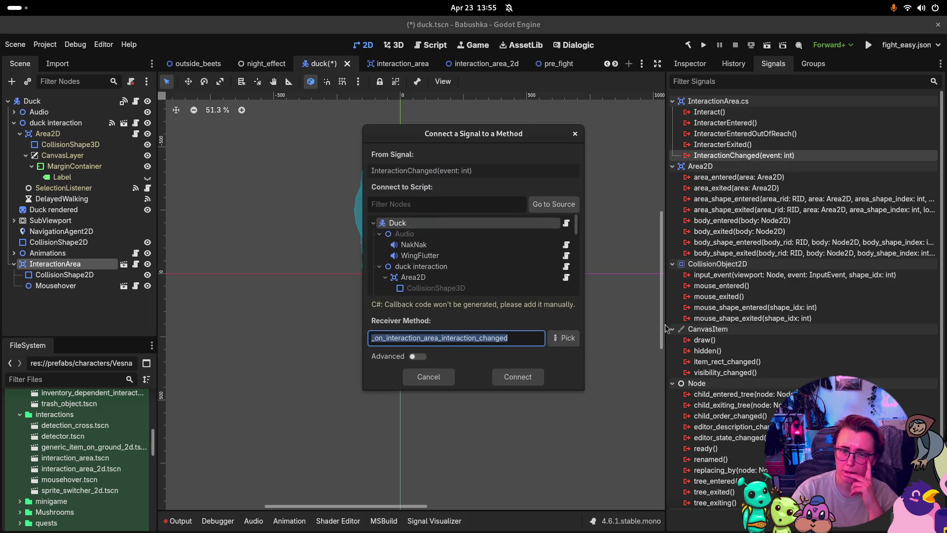
scroll(520, 265, down, 5)
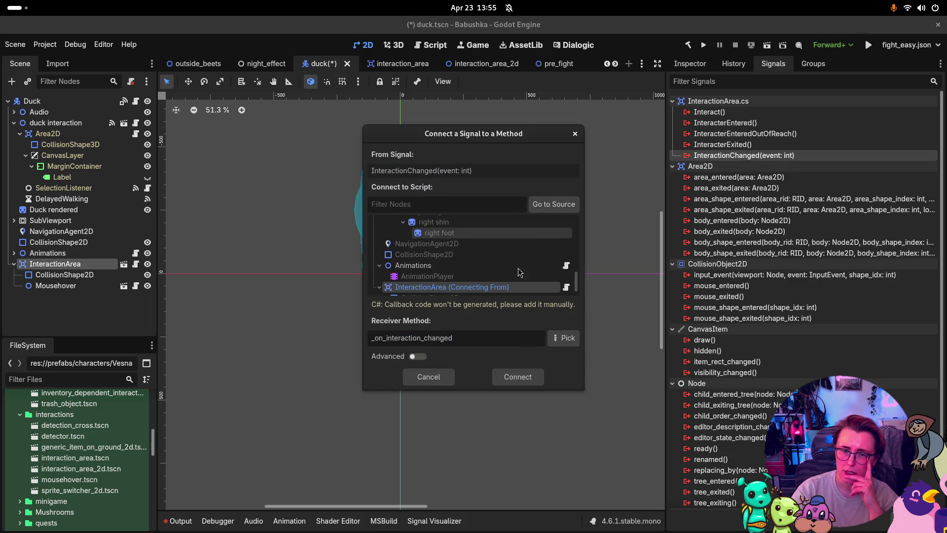
click(520, 265)
click(506, 286)
click(553, 340)
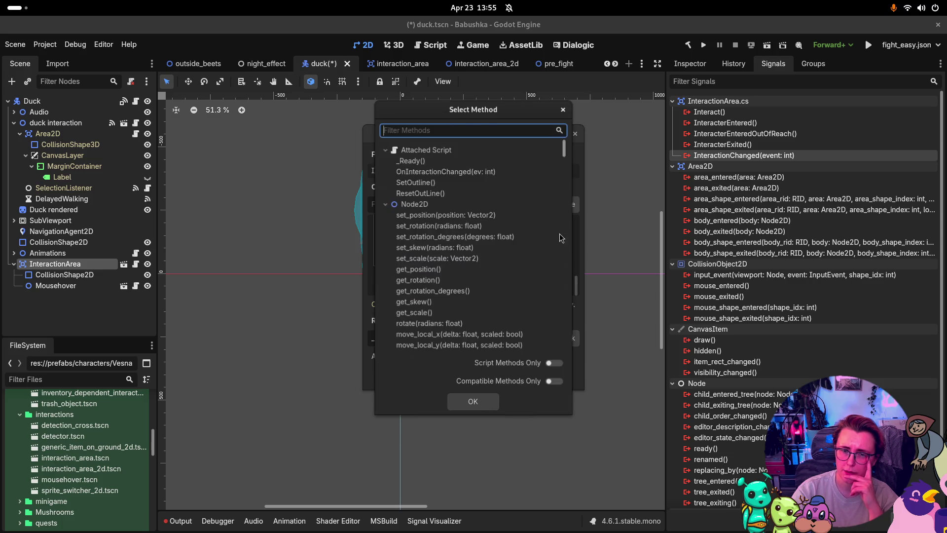
click(507, 172)
click(484, 401)
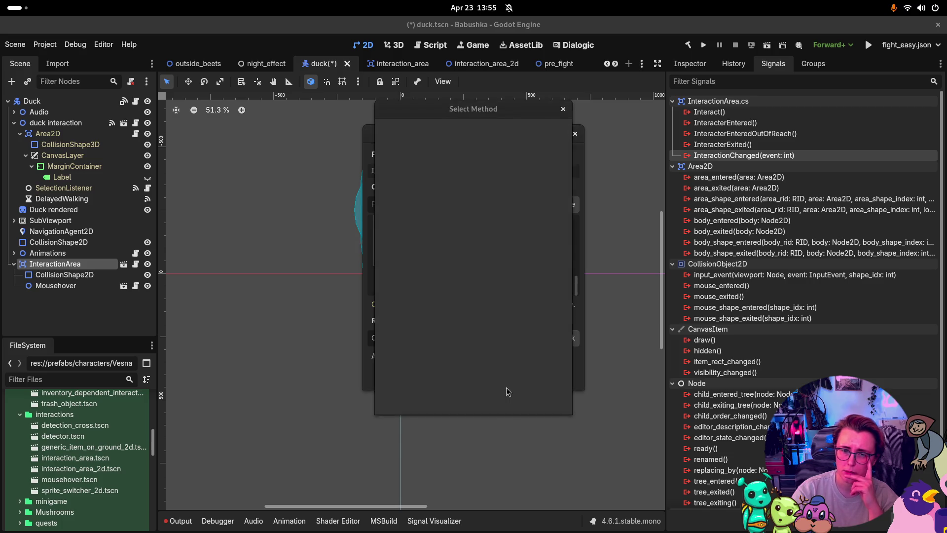
click(518, 377)
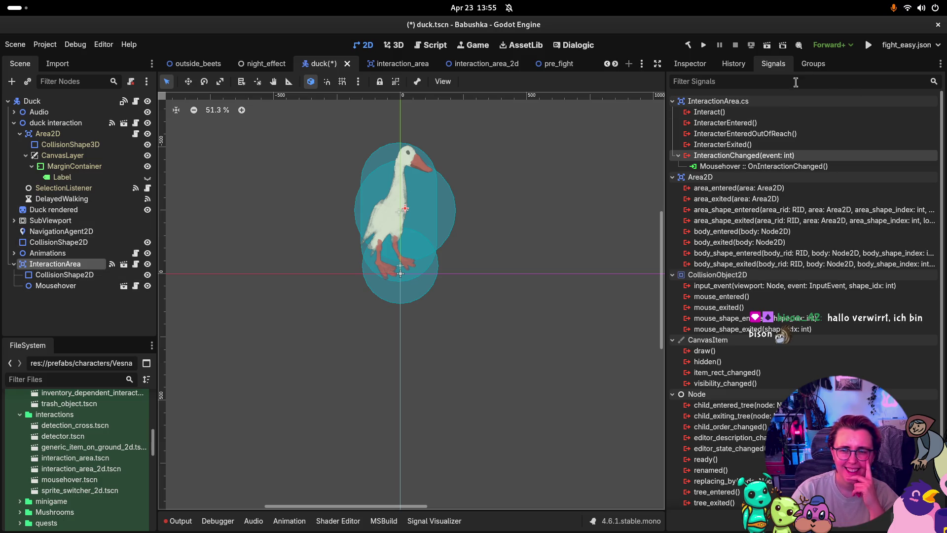
- Connect the Interact signal to the Collect method
double_click(727, 113)
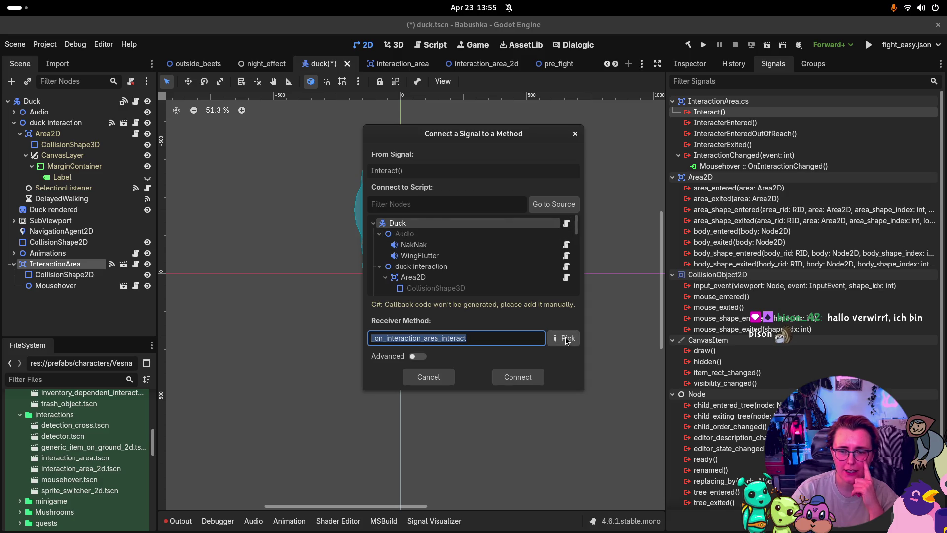
click(567, 339)
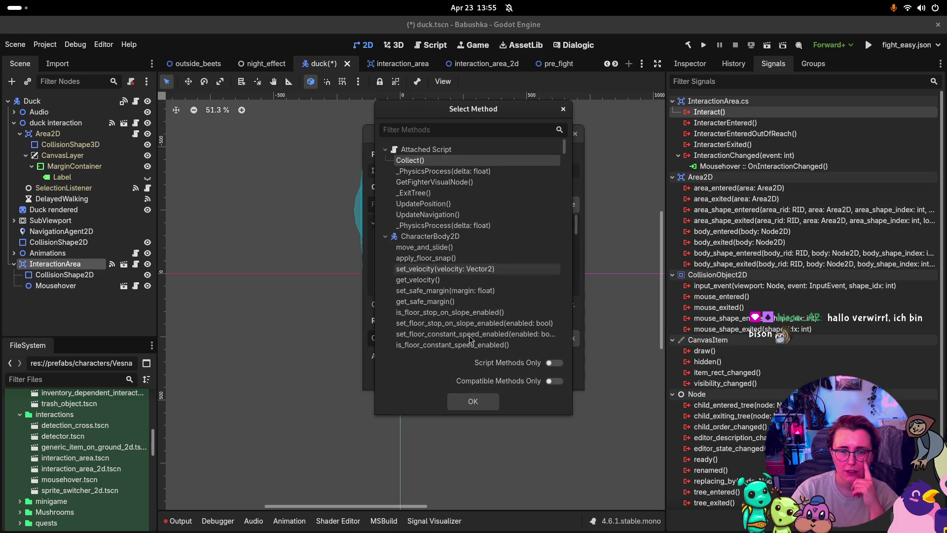
key(Return)
click(523, 377)
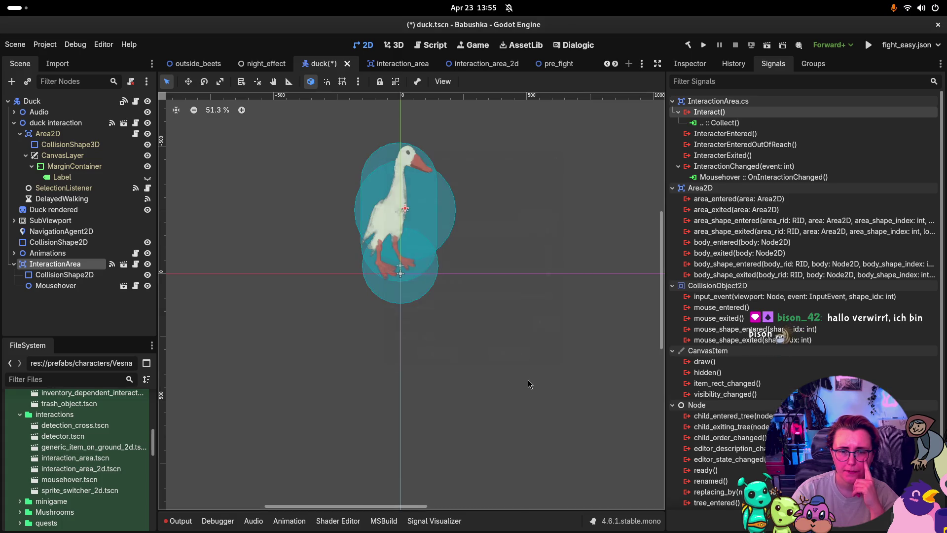
- Delete Interact()'s Collect() connection, then start and abandon a NakNak connection
click(56, 122)
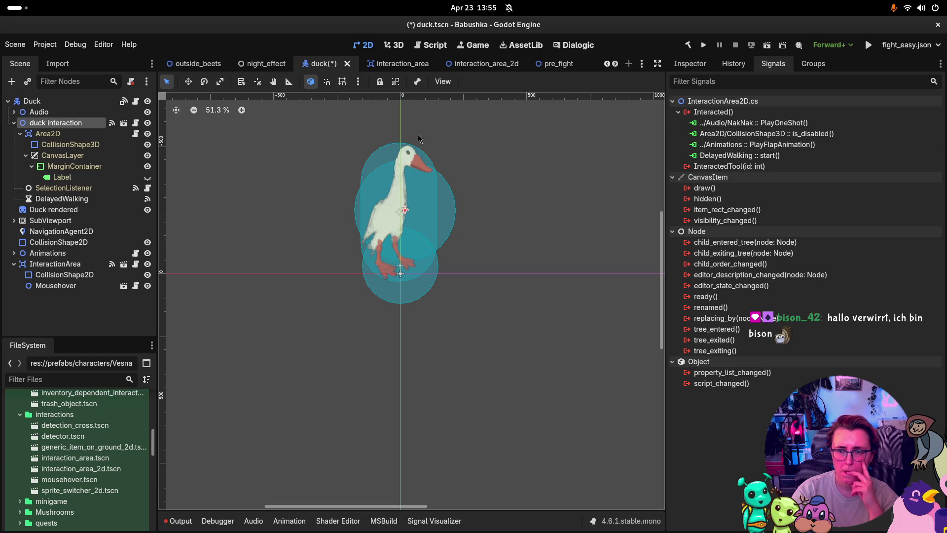
click(85, 265)
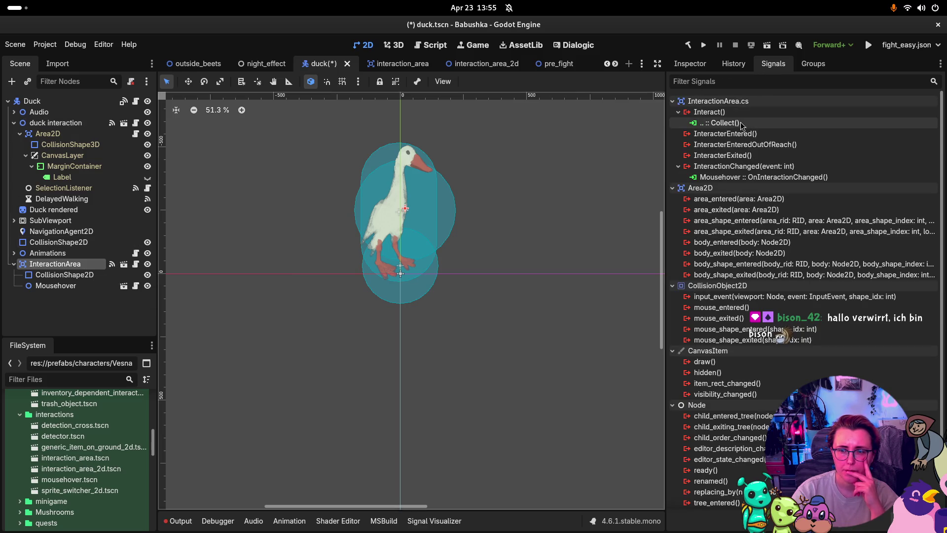
click(710, 111)
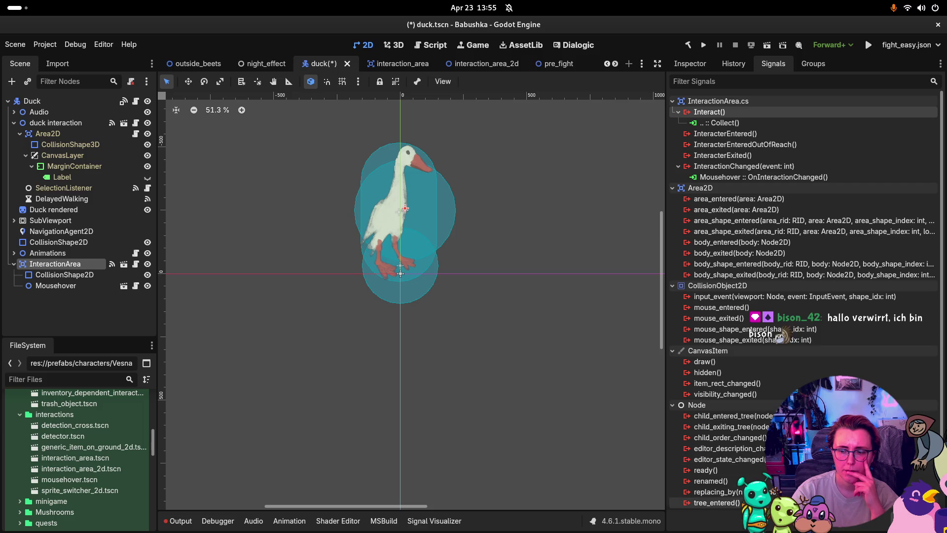
click(725, 122)
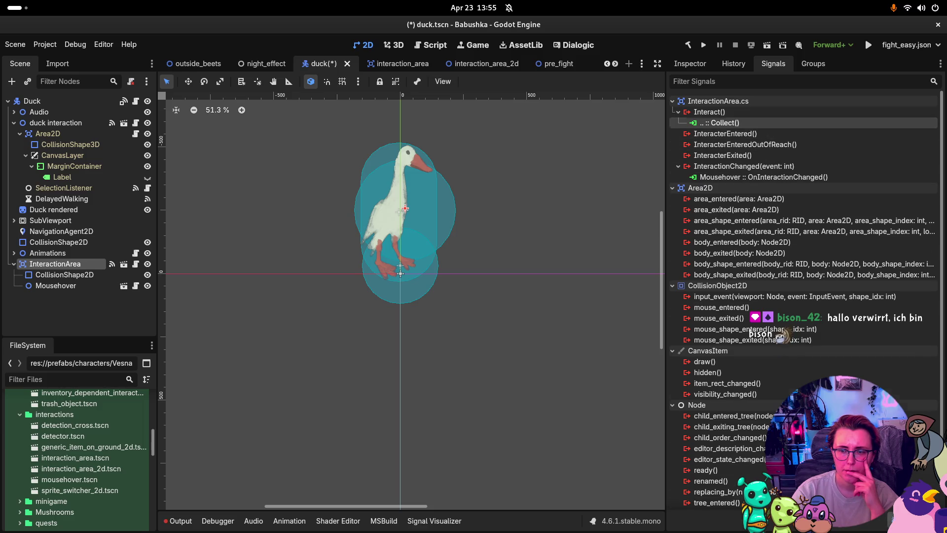
key(Delete)
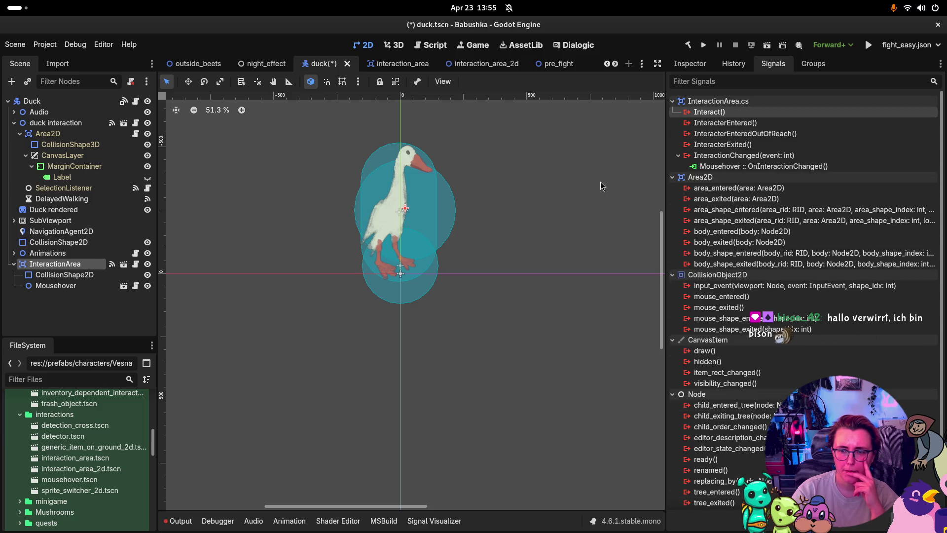
key(Return)
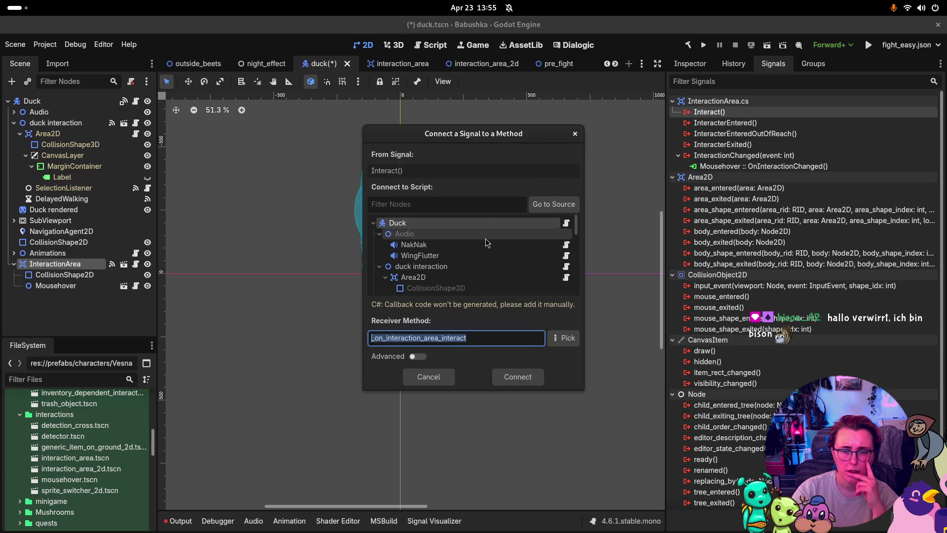
click(476, 246)
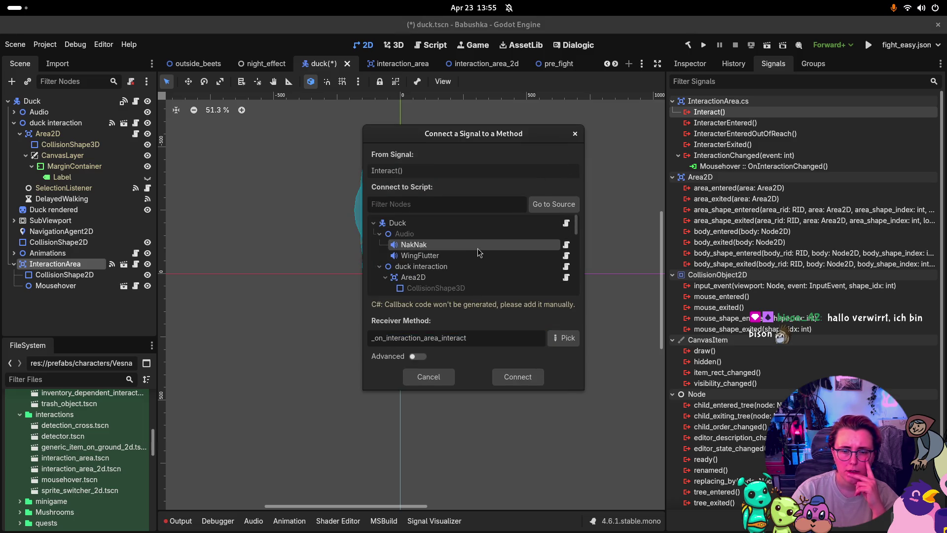
click(575, 135)
- After checking Duck and duck interaction signals, connect Interact() to NakNak's PlayOneShot()
click(32, 101)
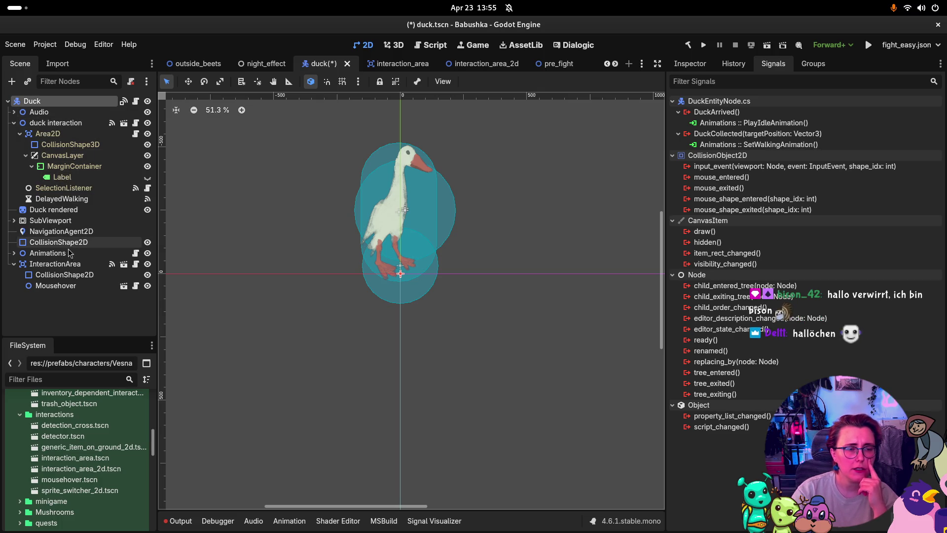
click(72, 266)
click(55, 123)
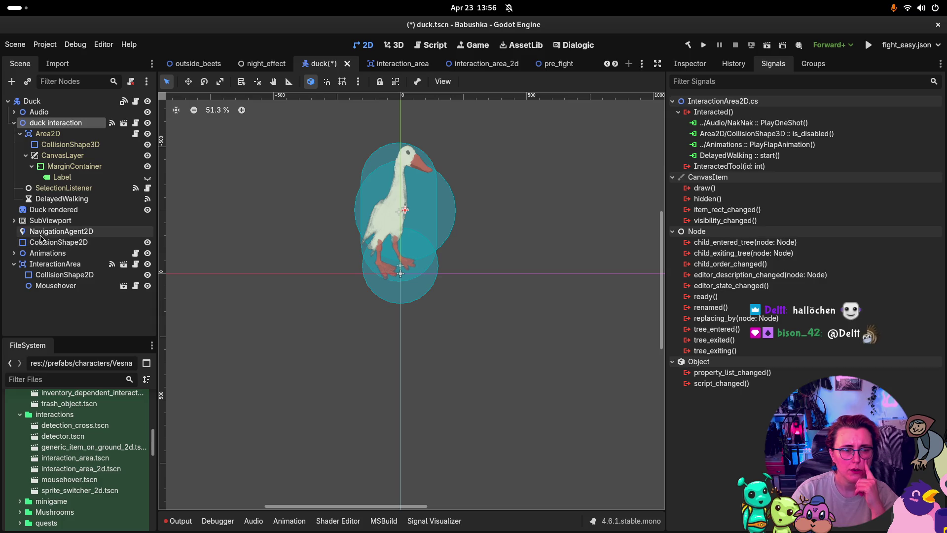
click(69, 264)
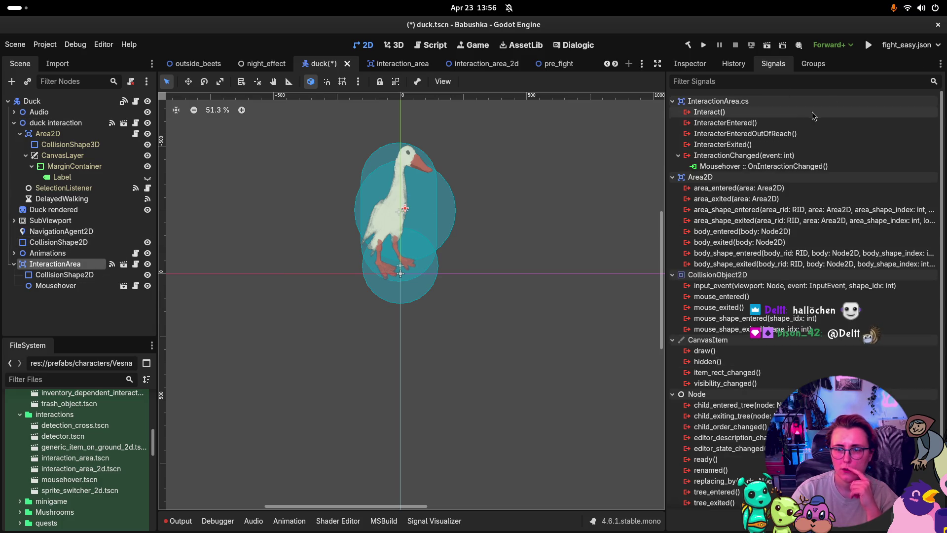
click(759, 112)
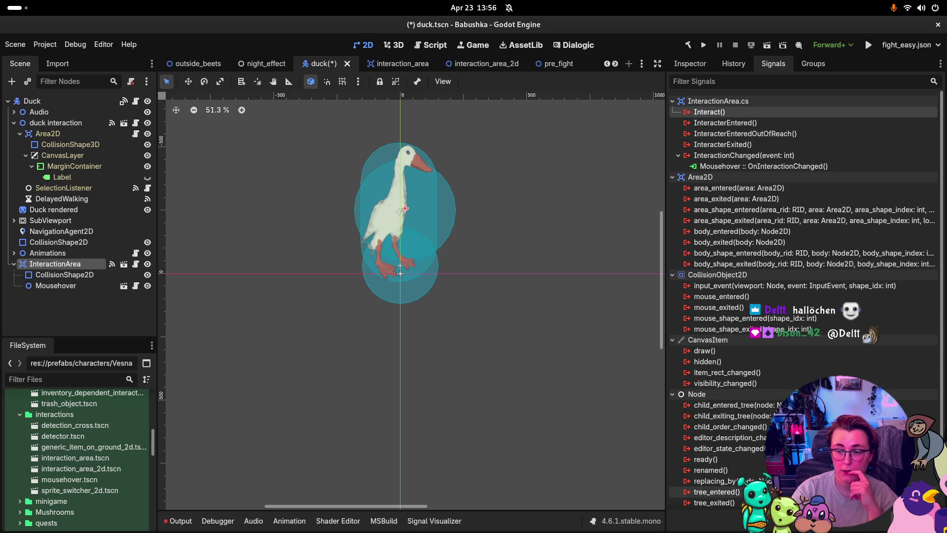
double_click(759, 112)
click(504, 249)
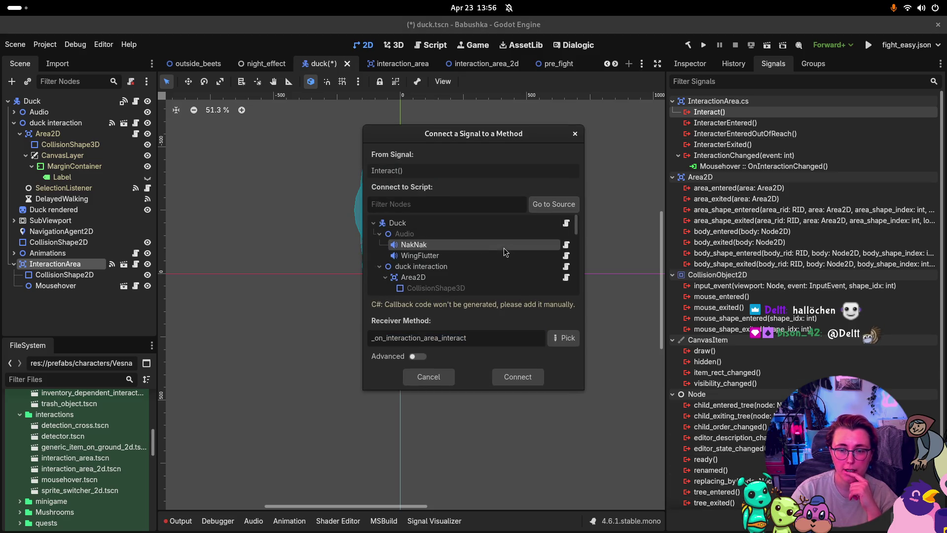
click(563, 338)
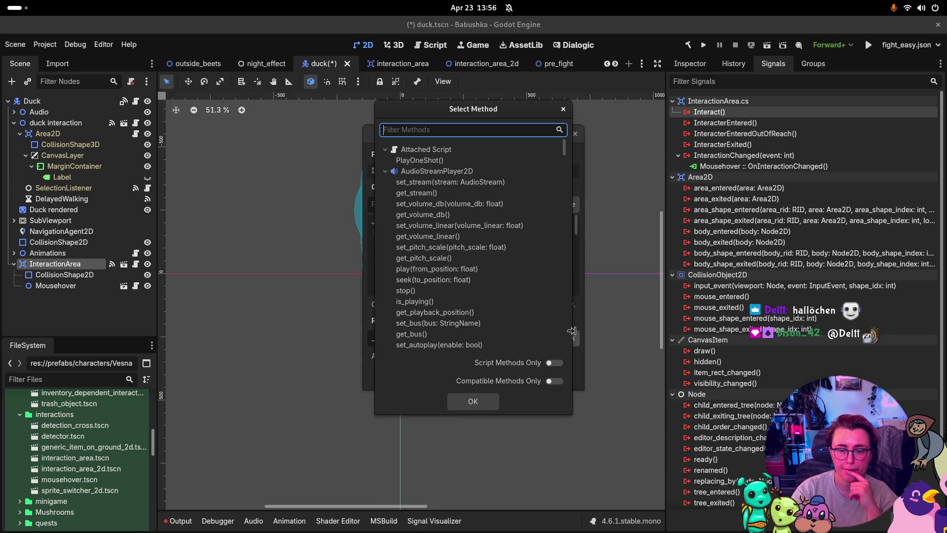
click(494, 160)
click(488, 403)
click(537, 374)
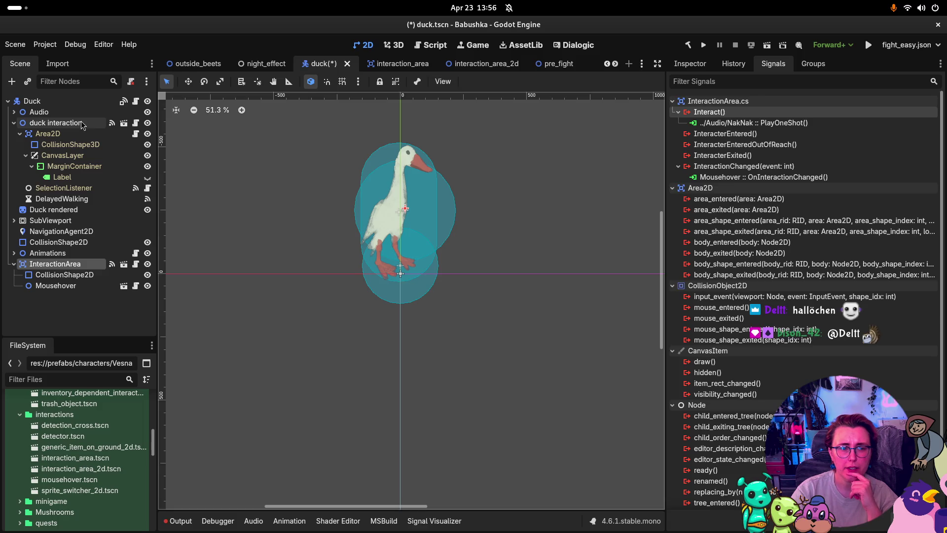
click(56, 122)
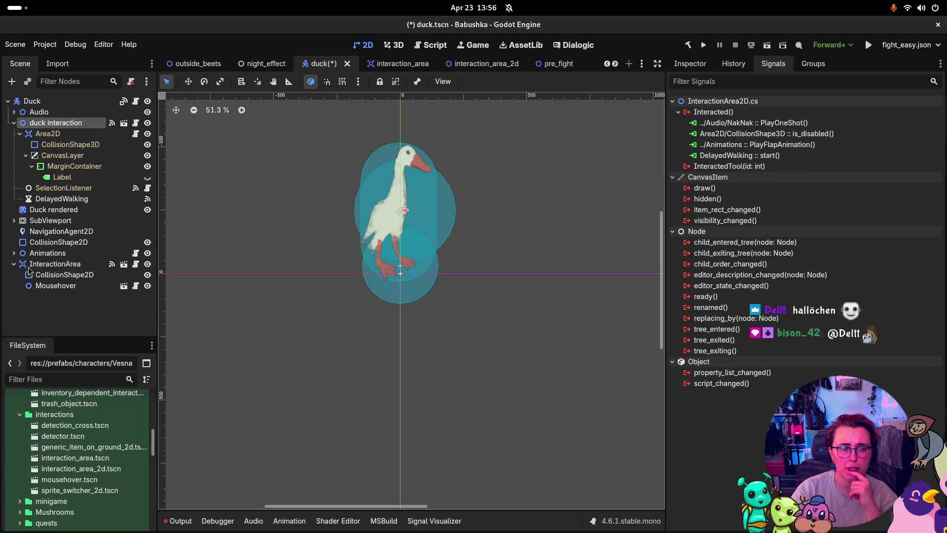
click(55, 263)
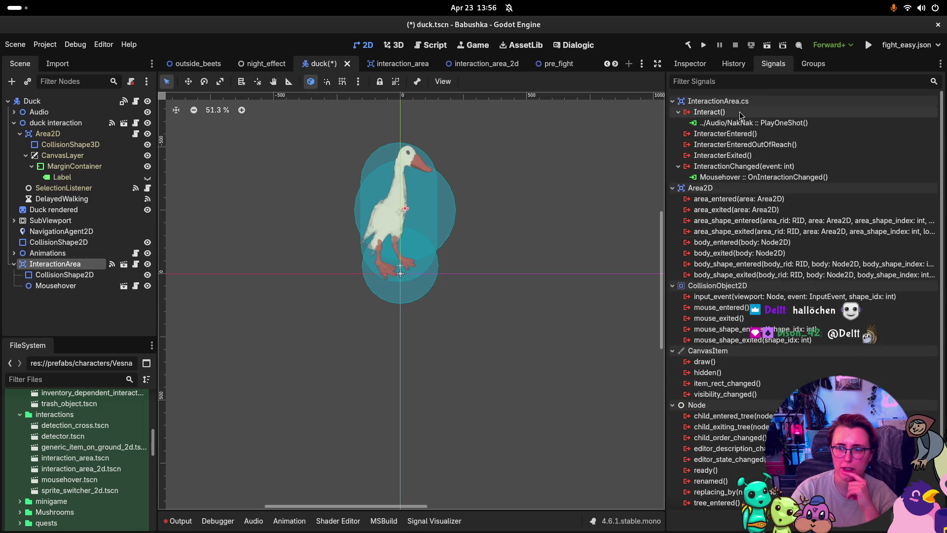
click(739, 111)
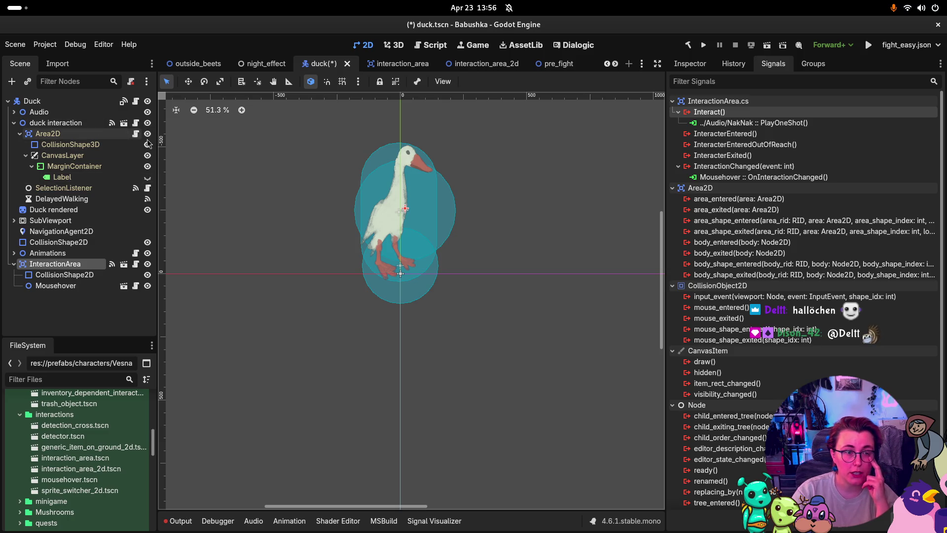
click(147, 124)
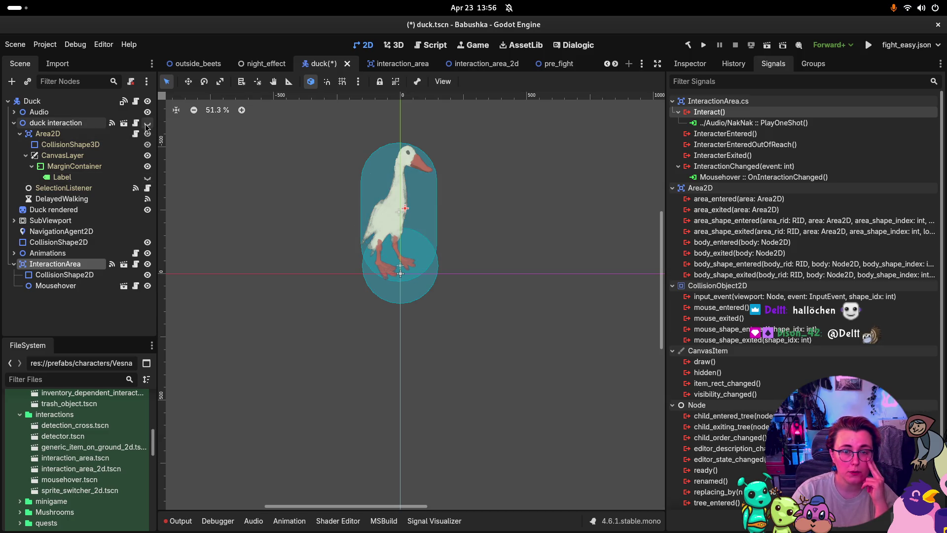
click(146, 124)
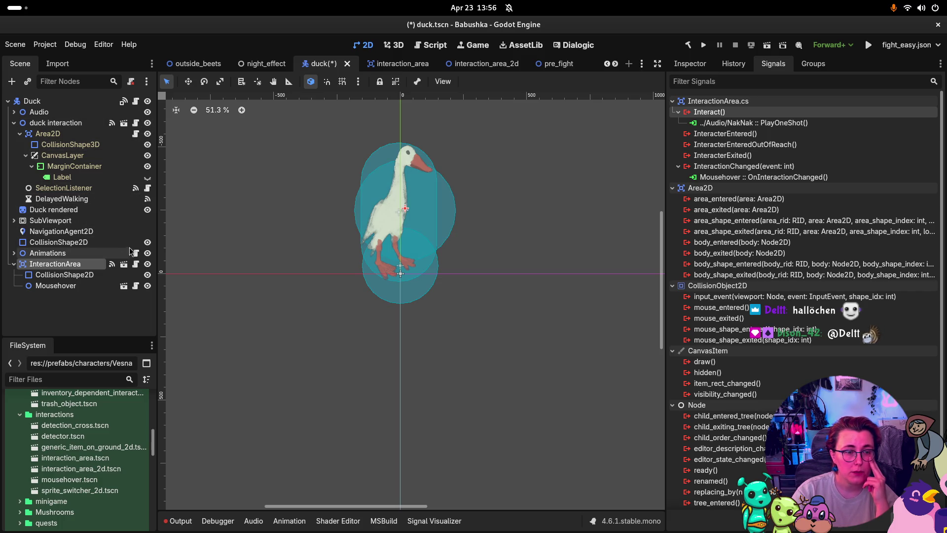
click(147, 242)
click(147, 242)
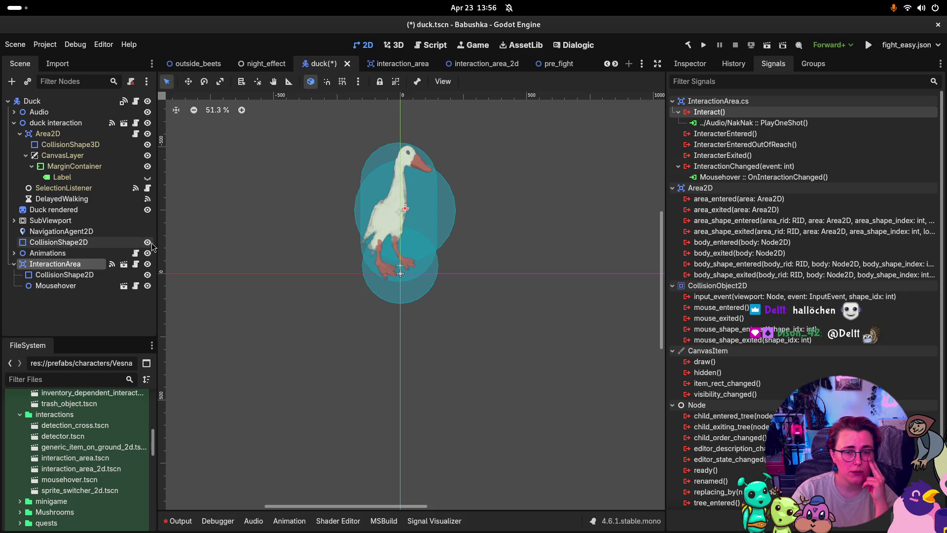
click(112, 244)
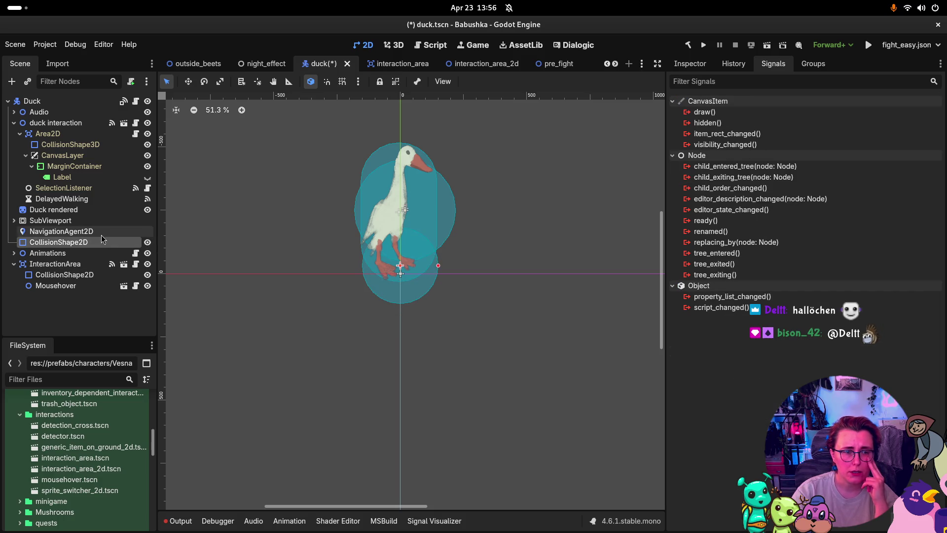
click(104, 232)
click(689, 64)
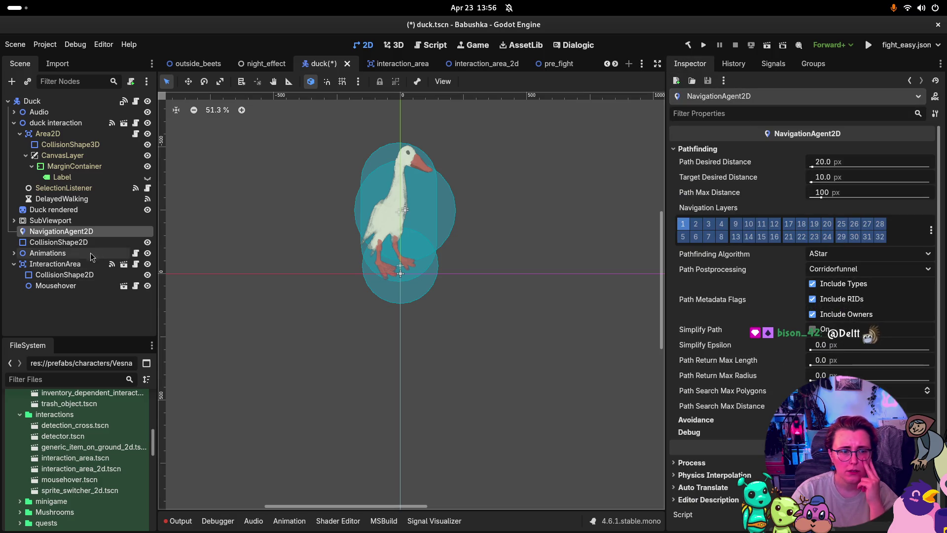
- Identify the duck's lower collision circle by toggling the CollisionShape2D's visibility on and off
click(137, 243)
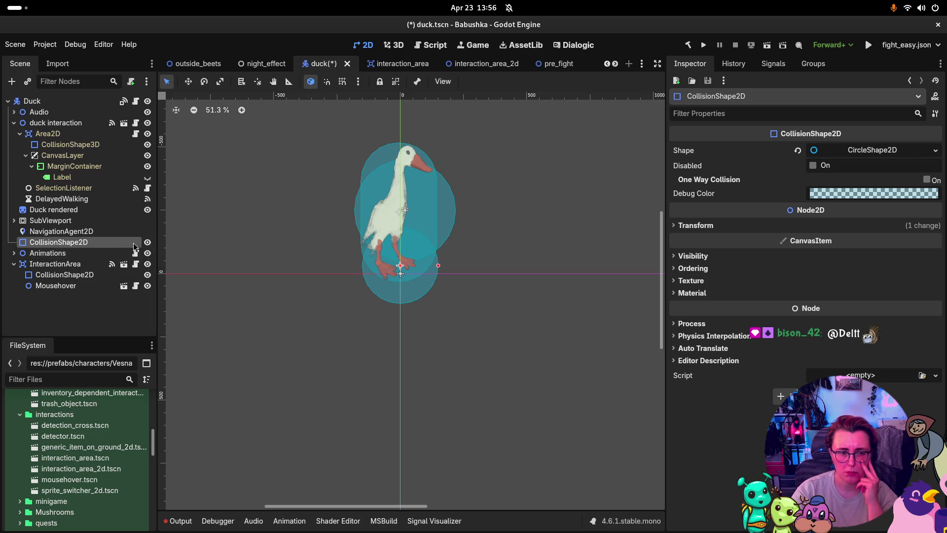
click(148, 242)
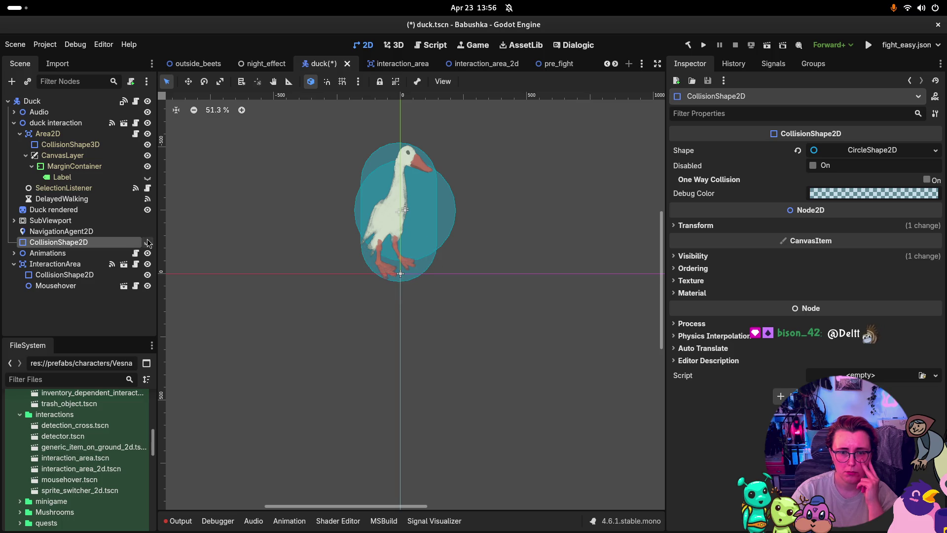
click(148, 242)
click(148, 242)
click(147, 242)
click(61, 232)
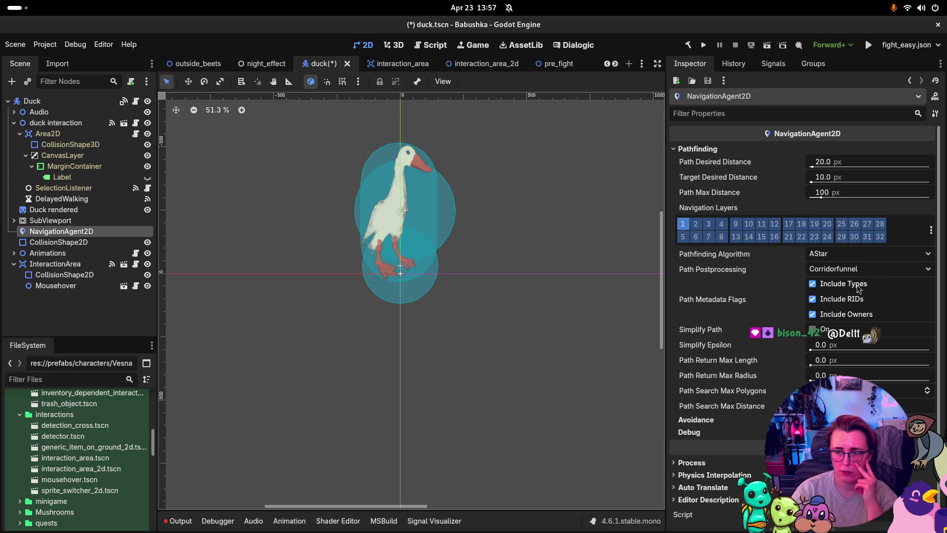
scroll(836, 277, down, 1)
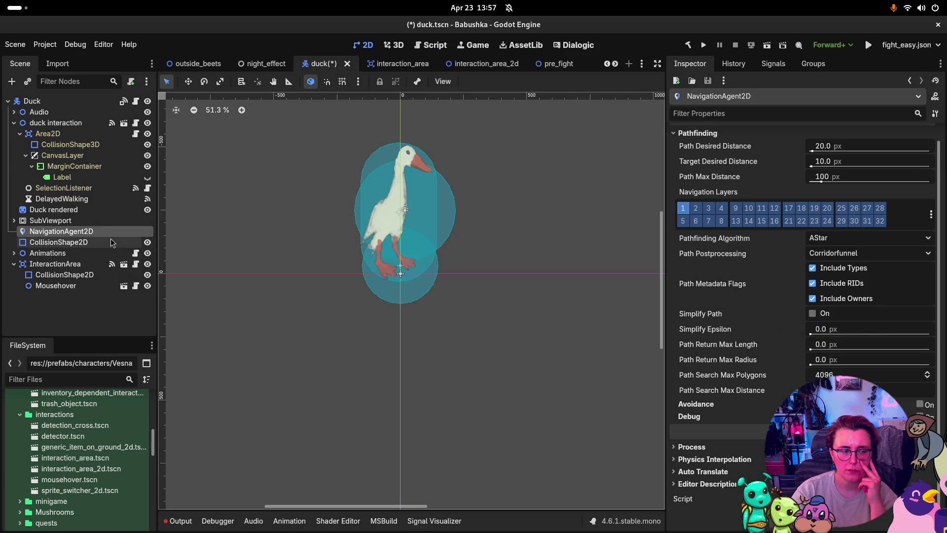
- Set the duck's CollisionShape2D process mode to Disabled, hide it, and save duck.tscn
click(99, 246)
key(F2)
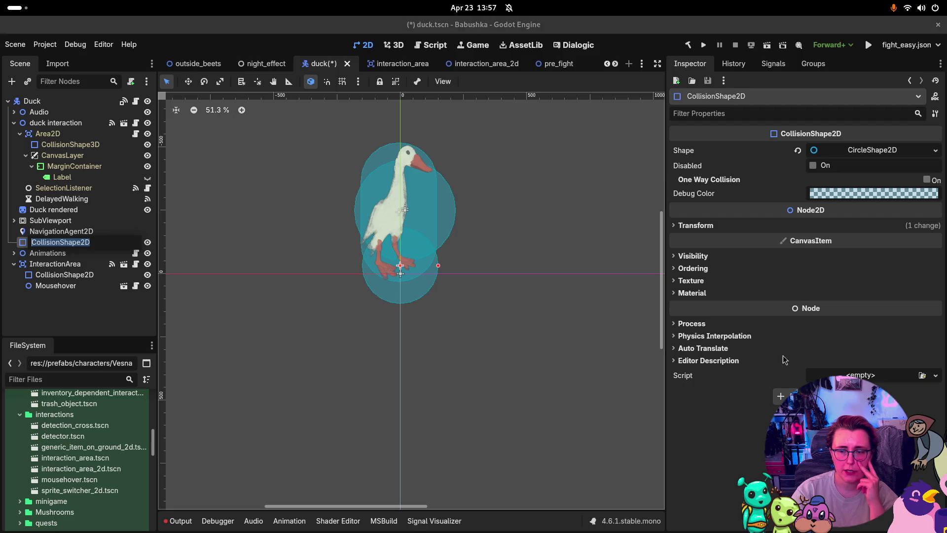
click(686, 323)
click(850, 339)
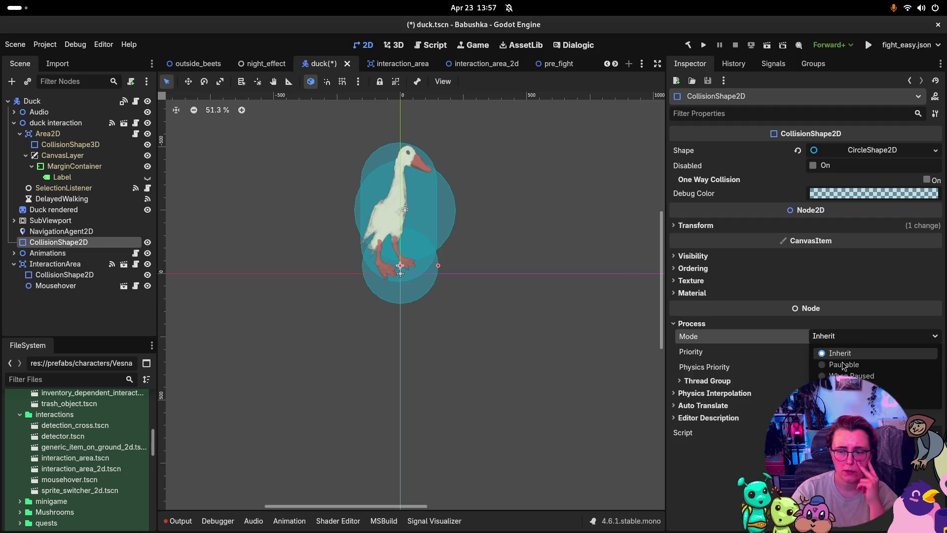
click(848, 398)
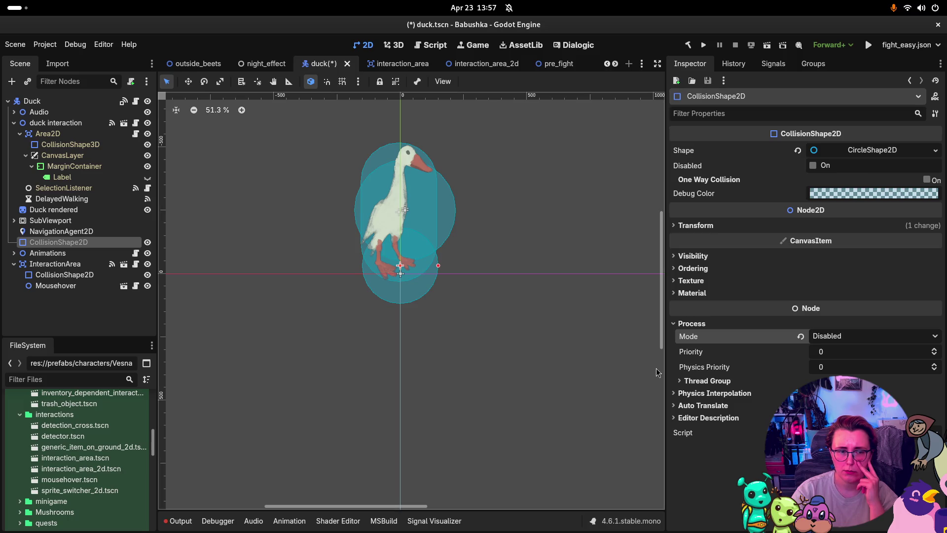
click(147, 242)
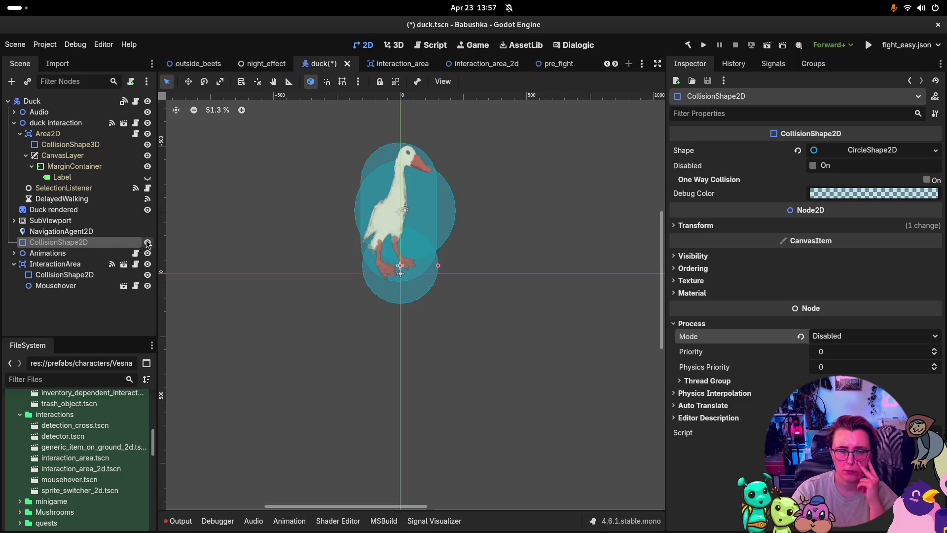
key(ctrl+s)
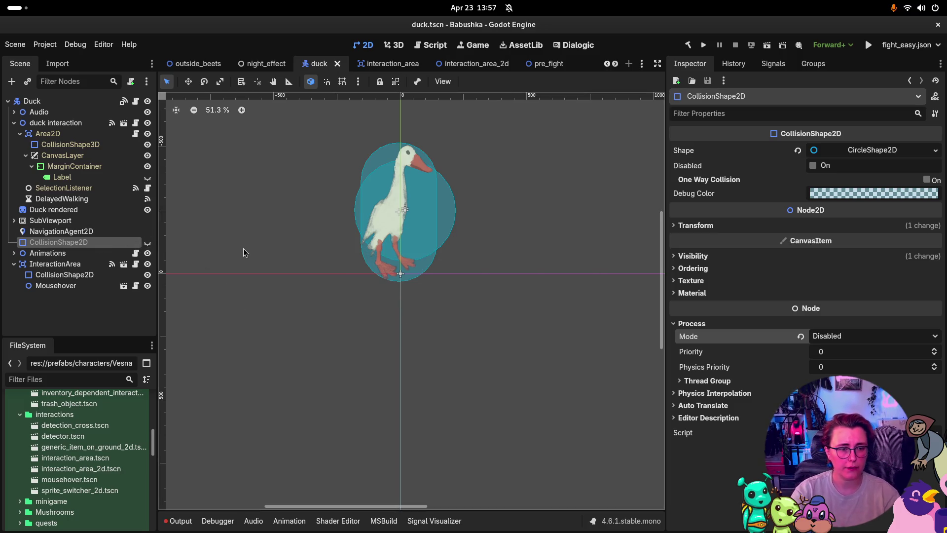
click(74, 123)
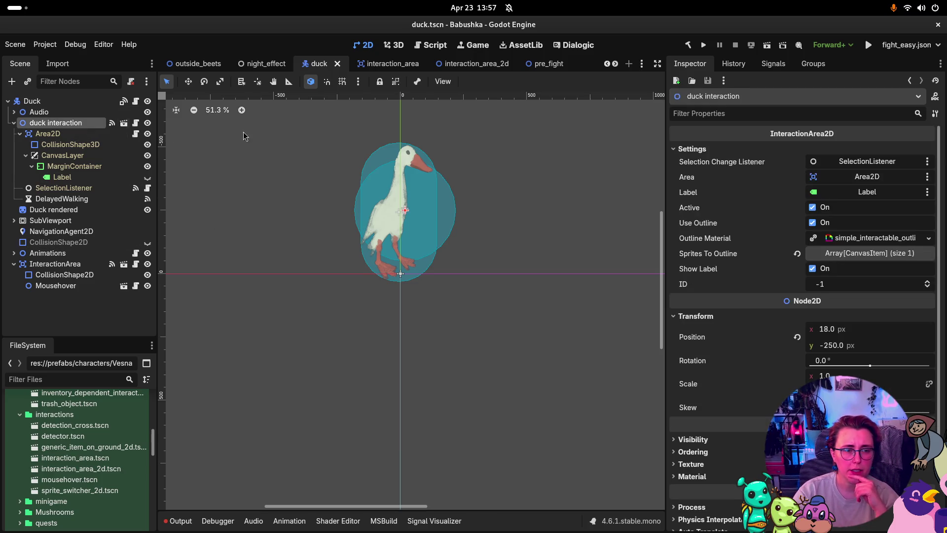
- Start a new connection from InteractionArea's Interact() signal, targeting its child CollisionShape2D
click(68, 264)
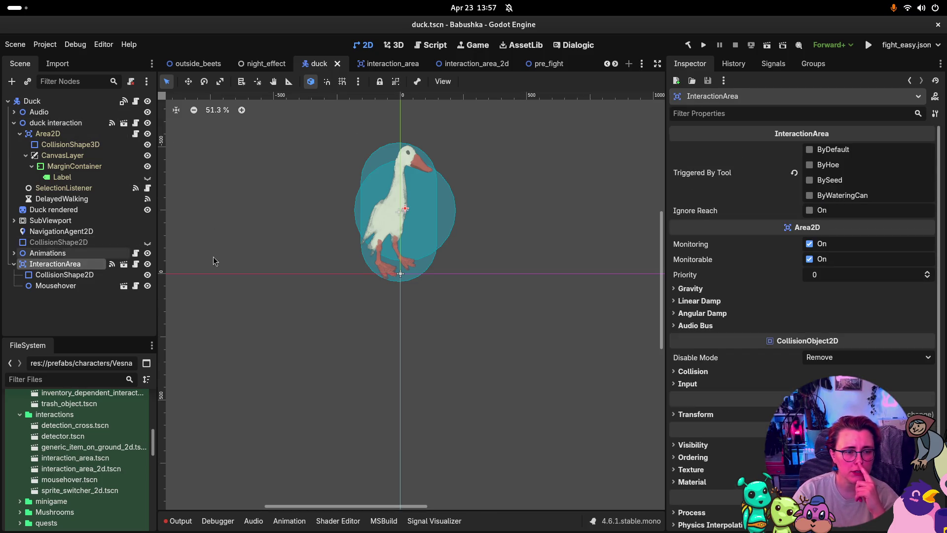
click(772, 64)
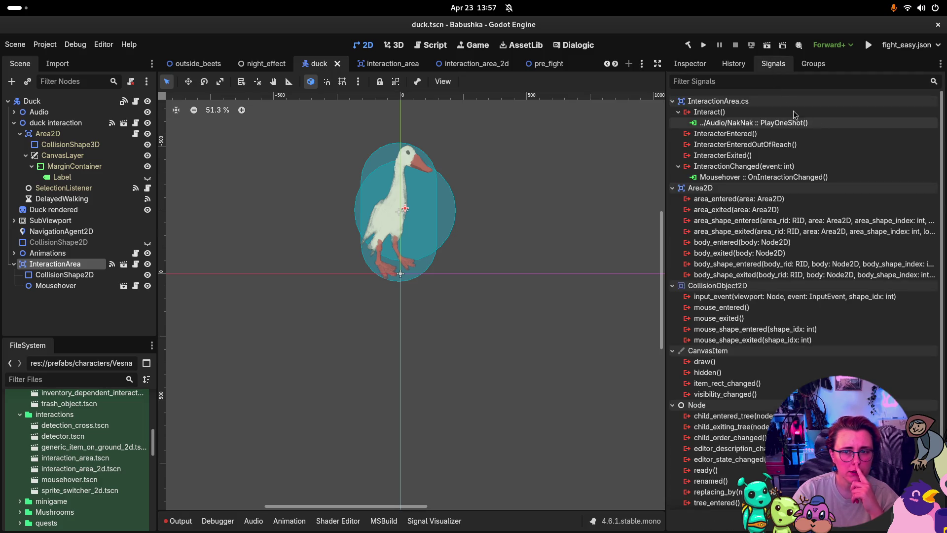
double_click(709, 112)
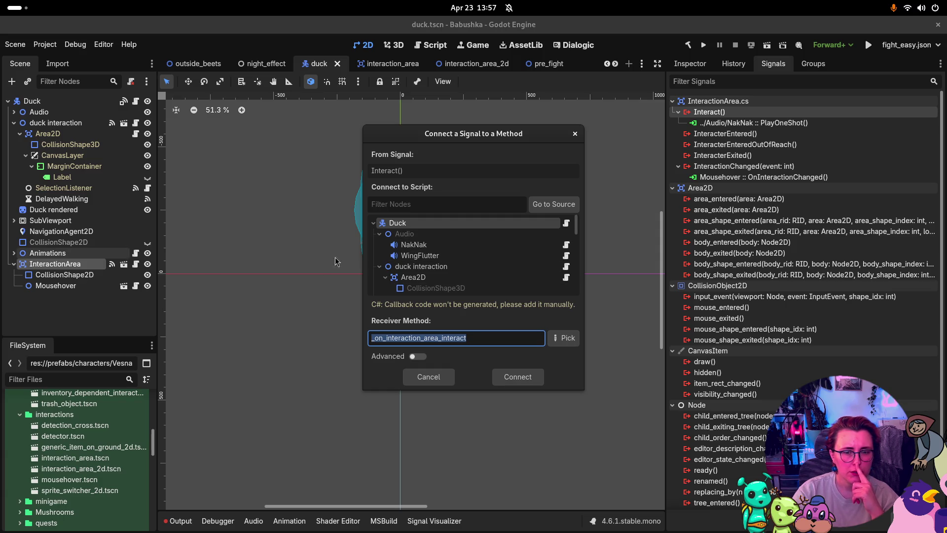
scroll(457, 257, down, 3)
click(456, 279)
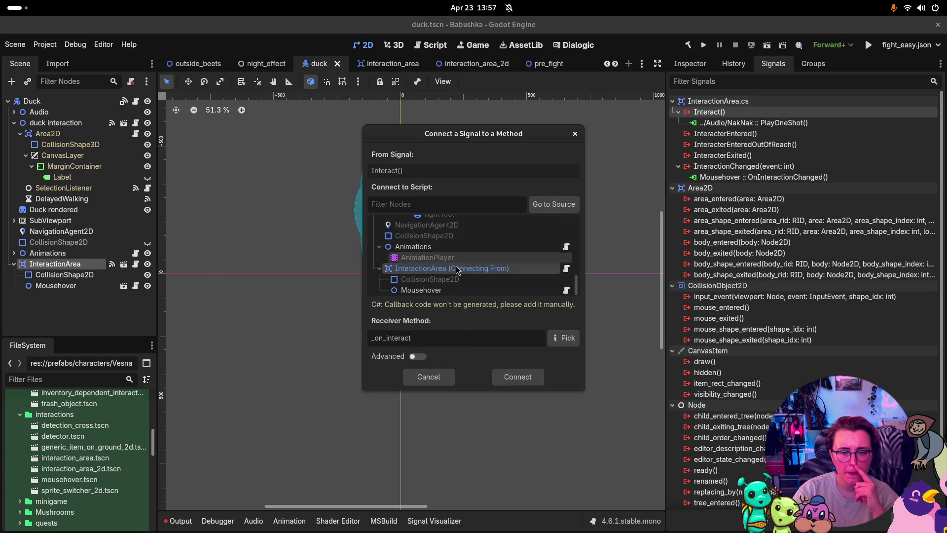
click(518, 280)
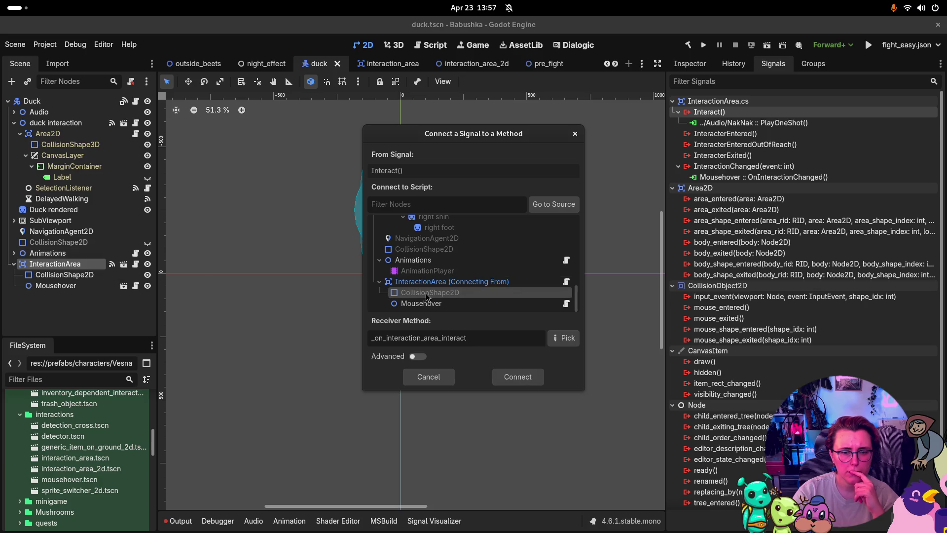
- Pick set_disabled as the receiver method and connect the signal
click(561, 340)
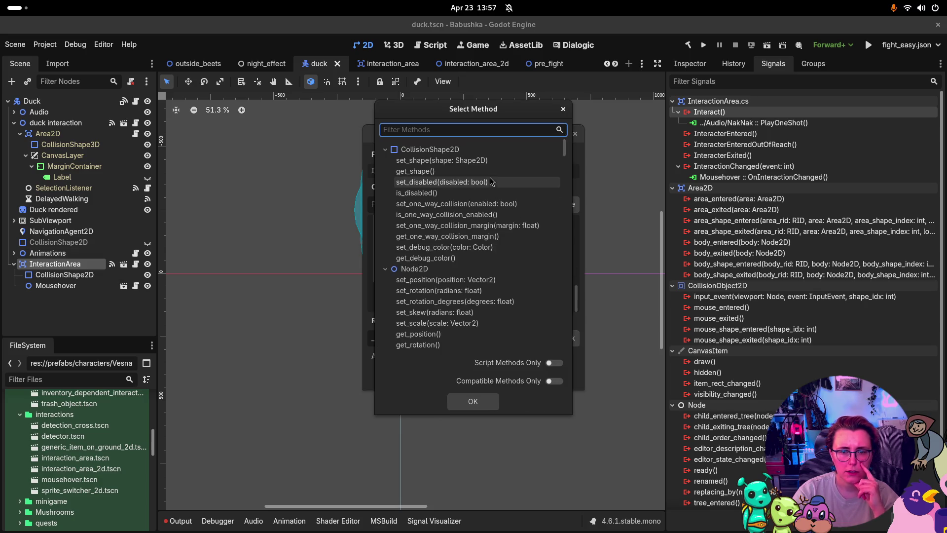
click(563, 109)
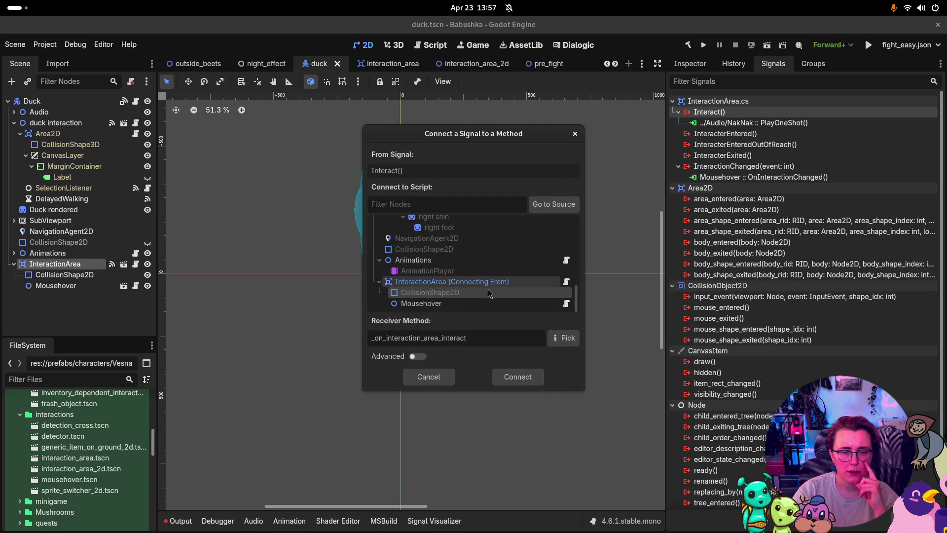
click(563, 338)
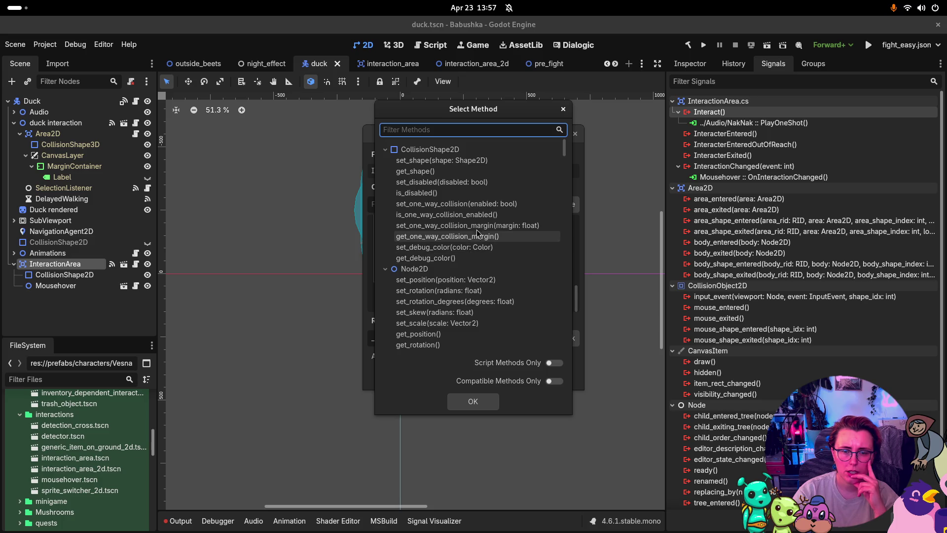
click(478, 193)
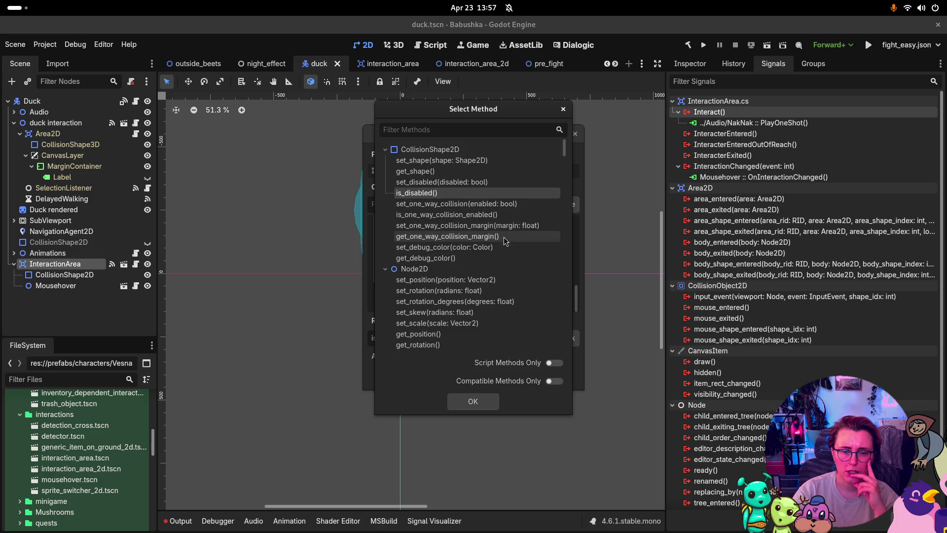
scroll(484, 268, down, 3)
scroll(485, 268, up, 3)
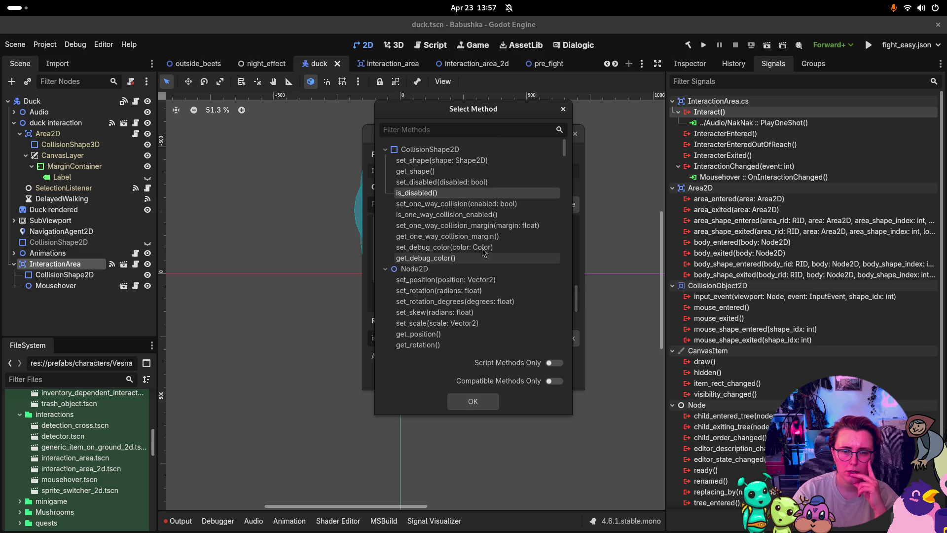
click(444, 182)
click(486, 401)
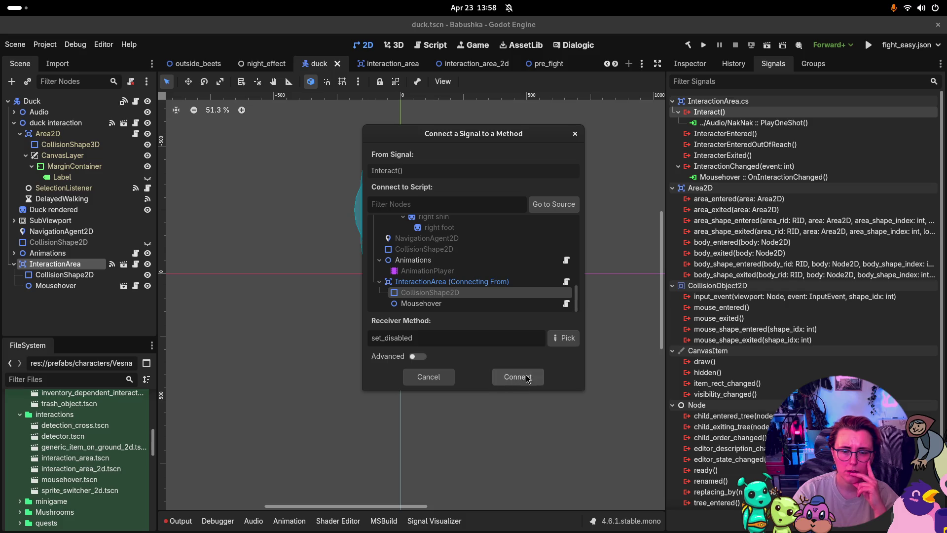
click(528, 377)
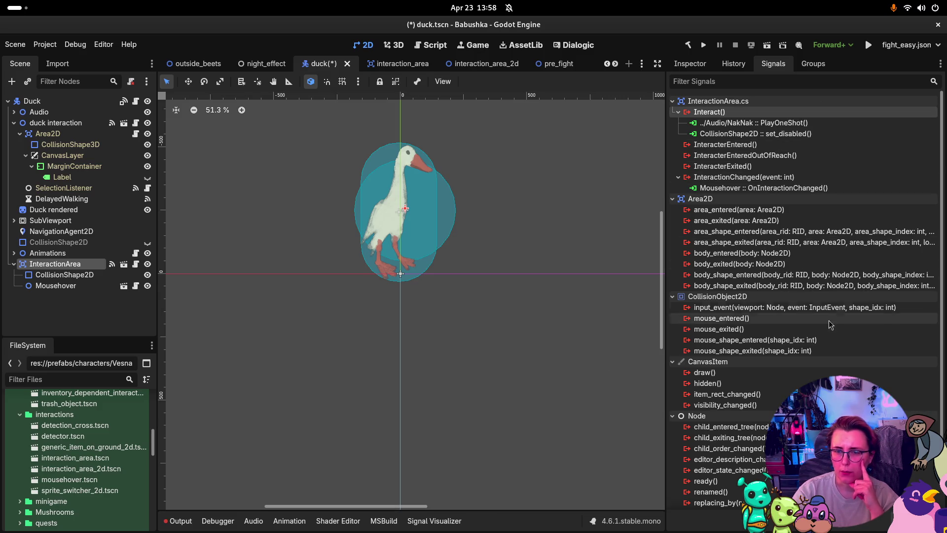
- Connect InteractionArea's Interact() signal to the Animations node's PlayFlapAnimation() method
click(49, 123)
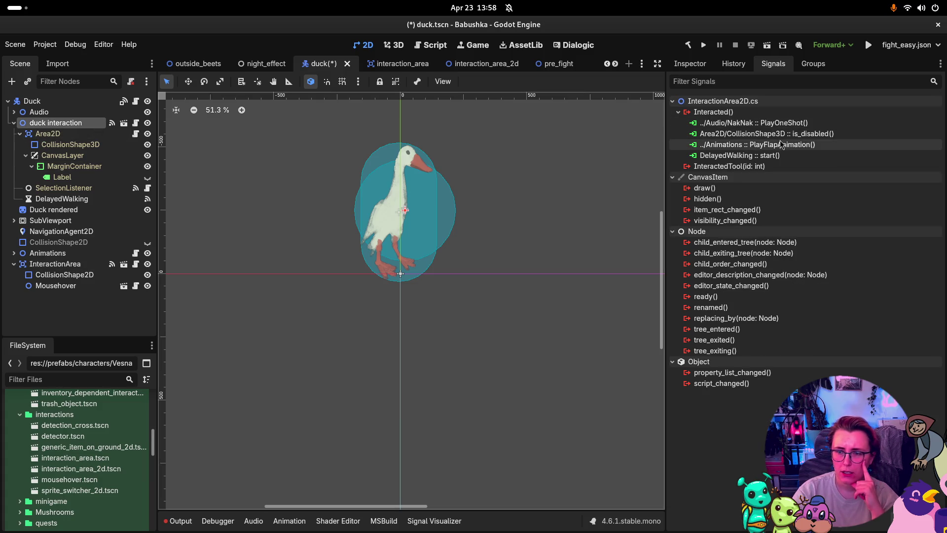
click(55, 264)
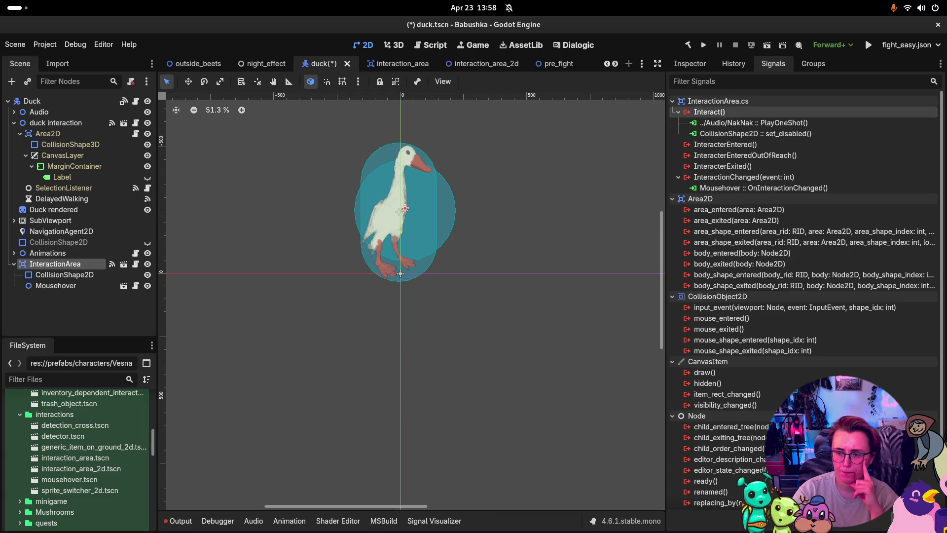
double_click(709, 112)
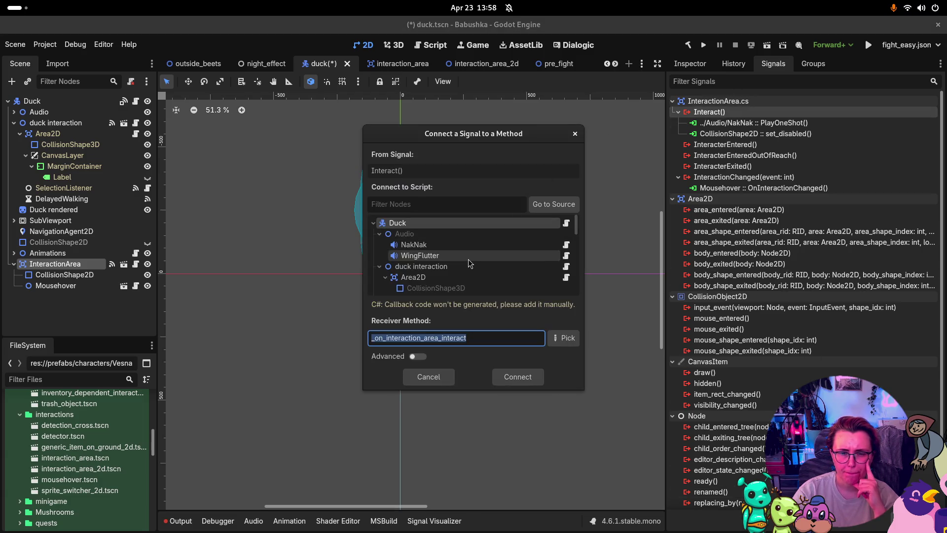
scroll(465, 267, down, 5)
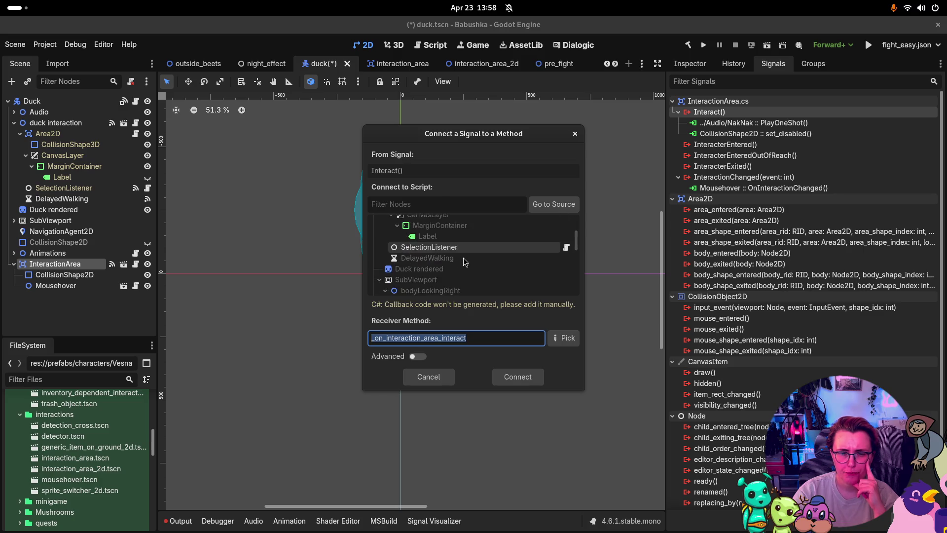
scroll(465, 262, down, 10)
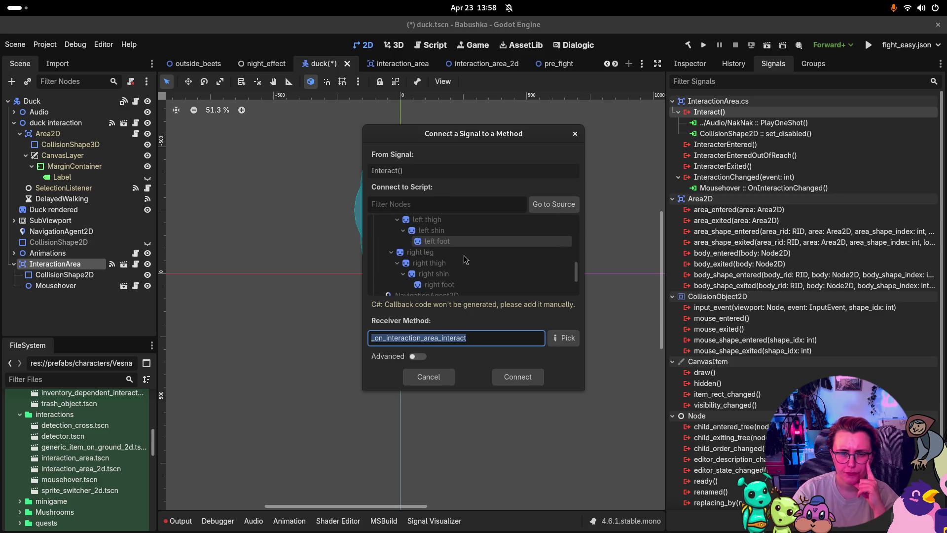
click(459, 272)
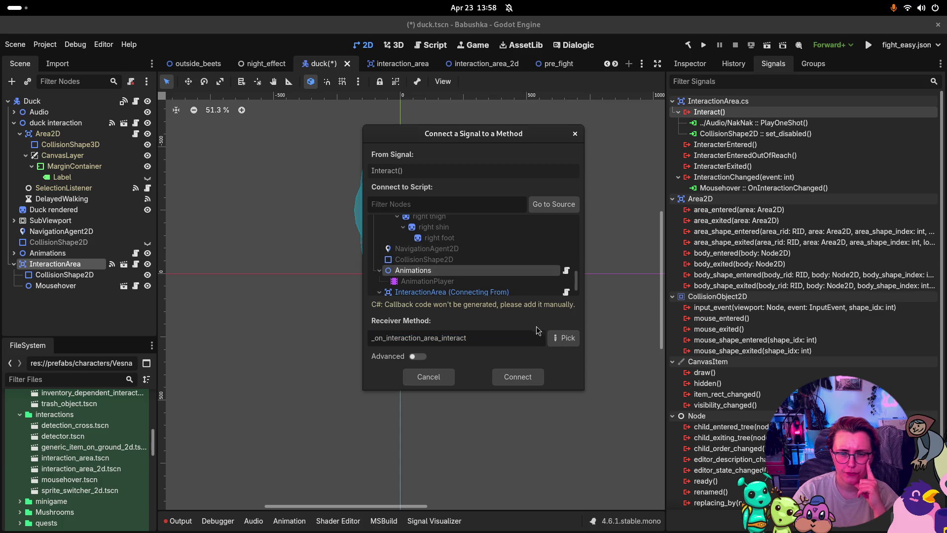
click(565, 338)
click(430, 182)
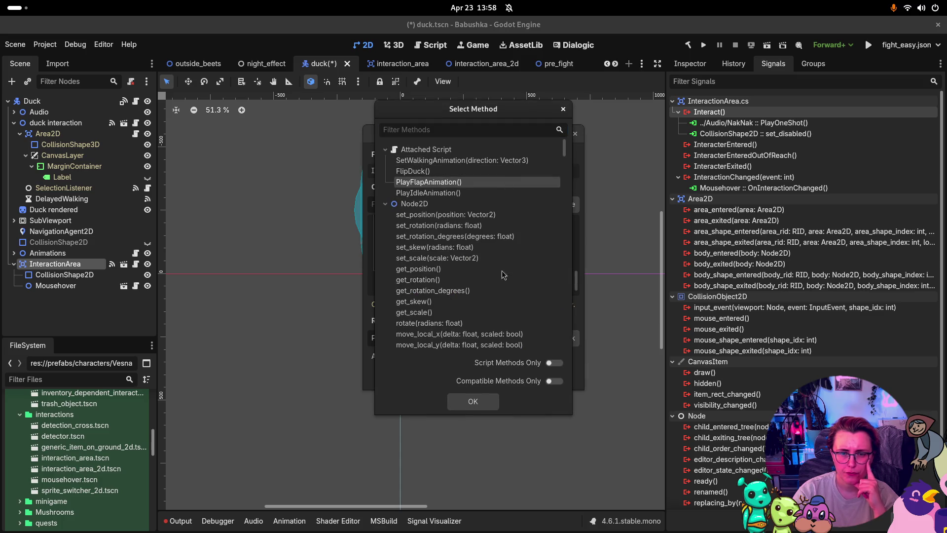
click(474, 407)
click(520, 377)
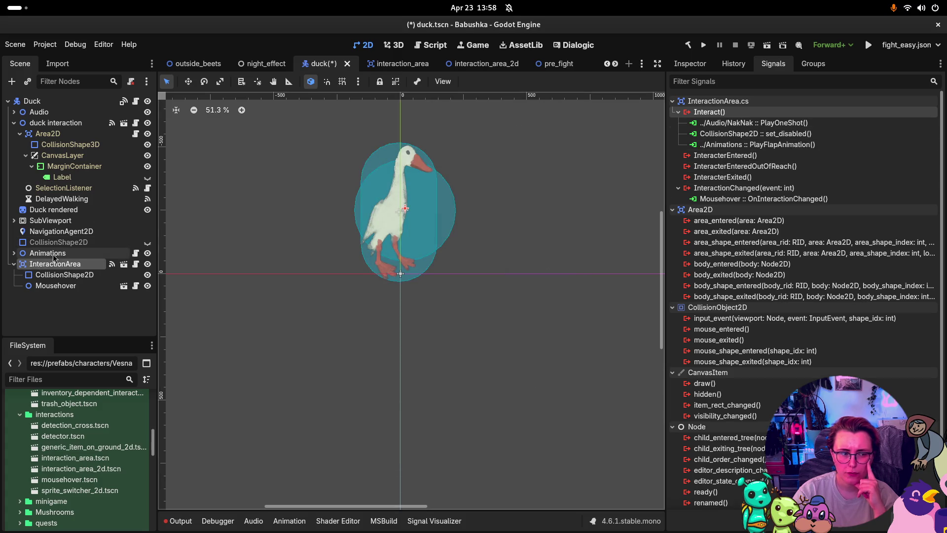
- Connect InteractionArea's Interact() signal to the DelayedWalking timer's start() method
click(56, 123)
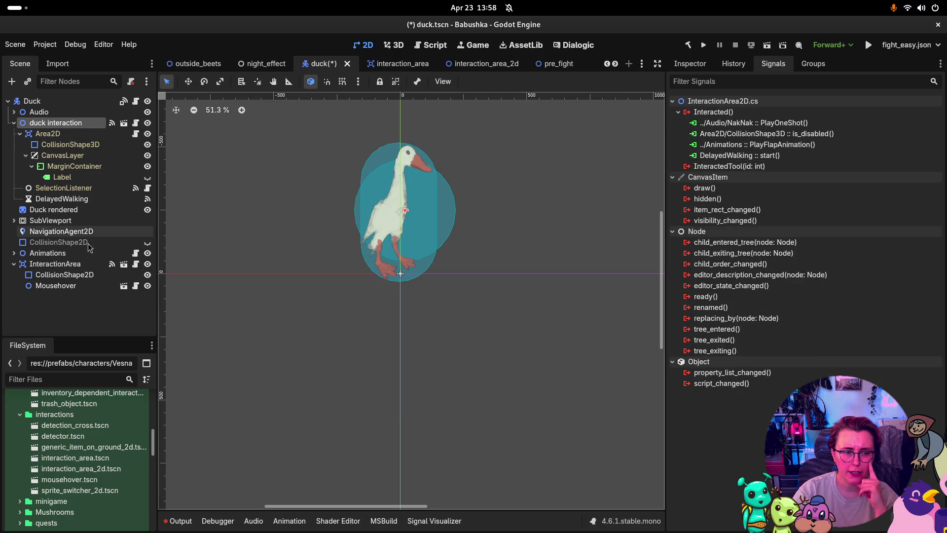
click(69, 265)
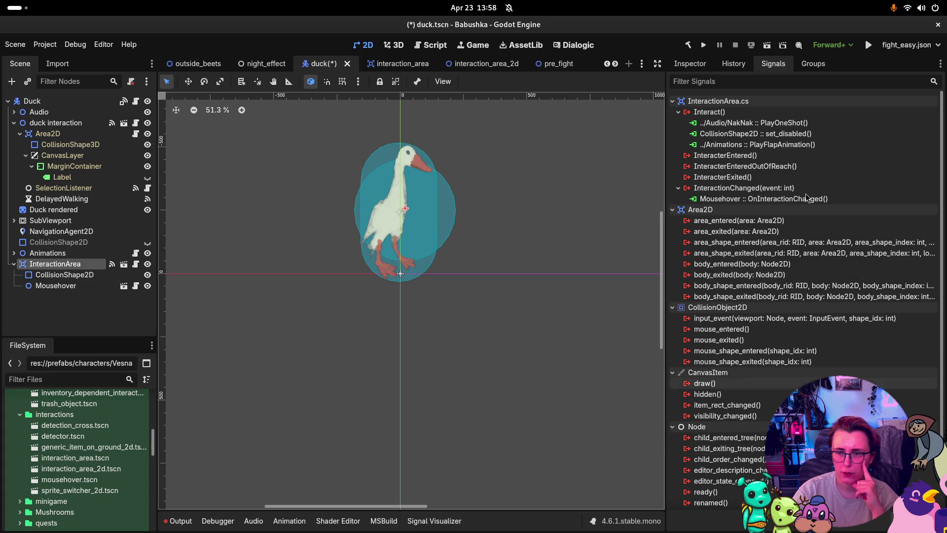
click(765, 112)
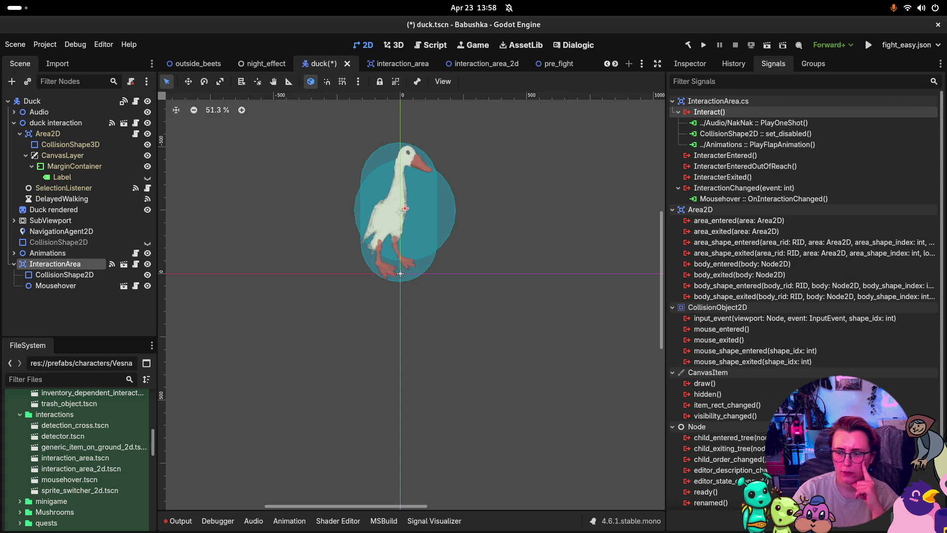
click(917, 521)
scroll(473, 258, down, 5)
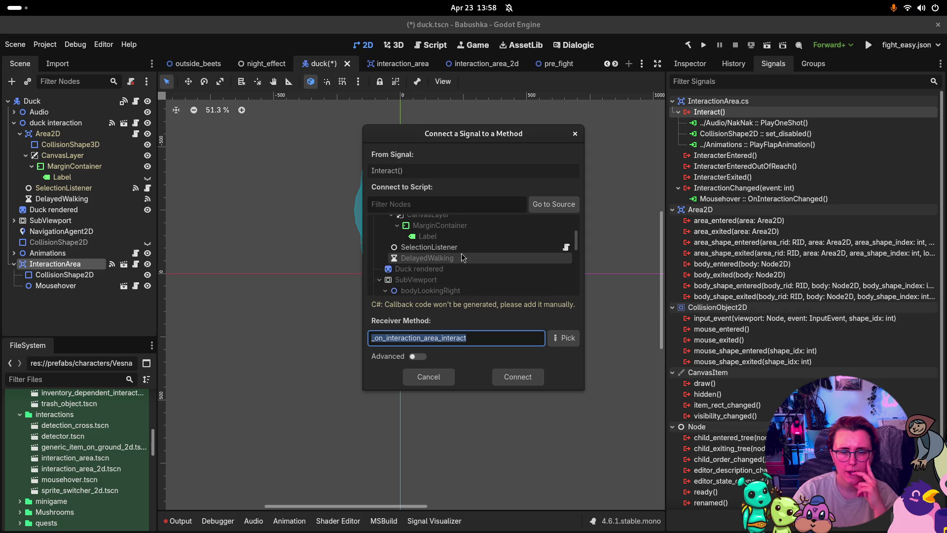
scroll(462, 257, up, 1)
click(458, 239)
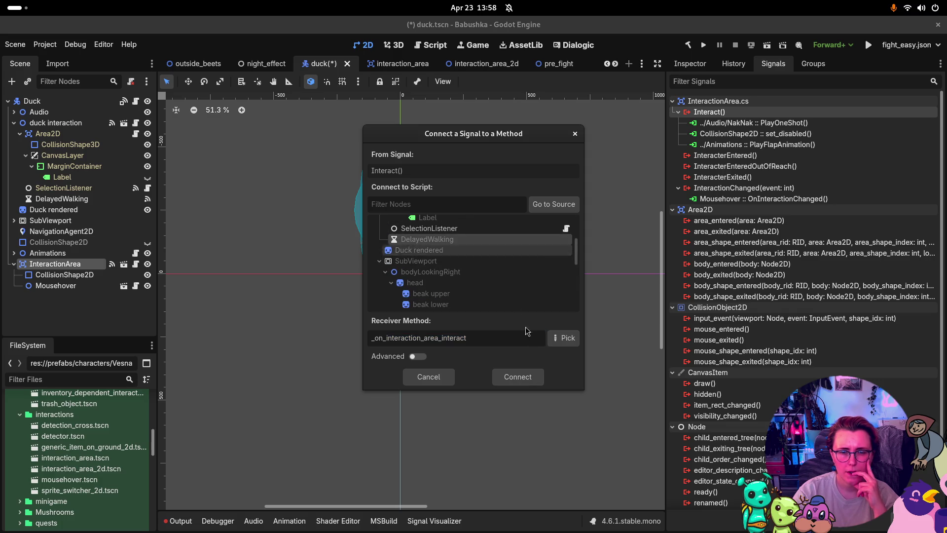
click(565, 339)
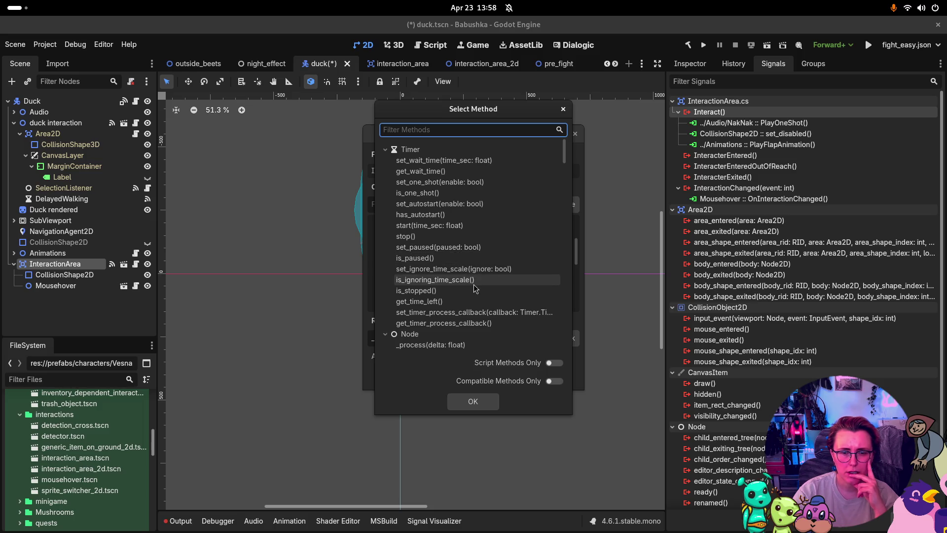
key(Return)
key(Return)
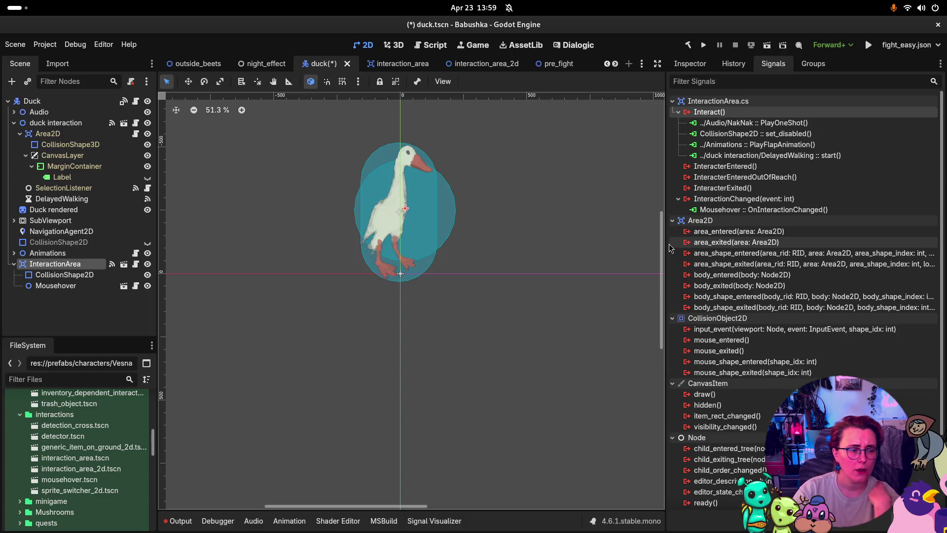
click(90, 126)
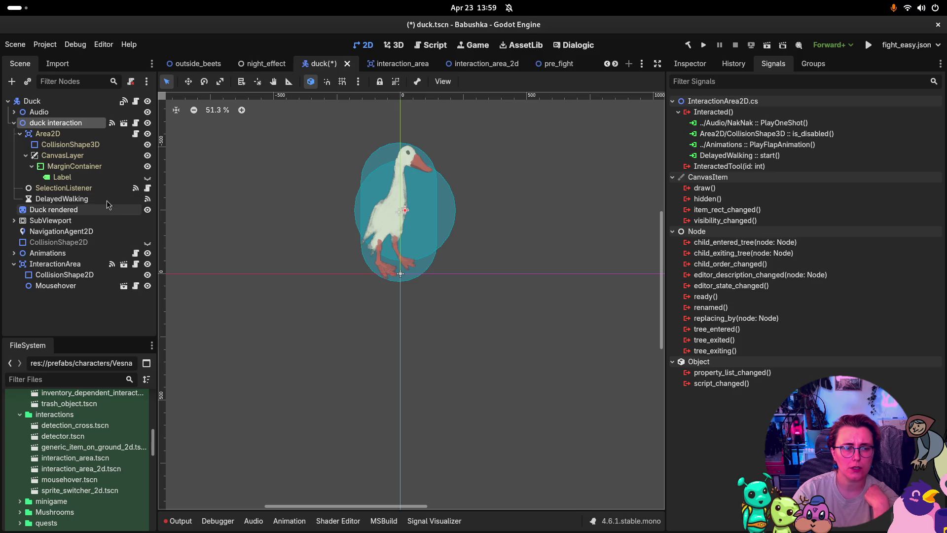
- Review the duck interaction, Area2D and SelectionListener nodes, ending on SelectionListener's signal connections
click(54, 264)
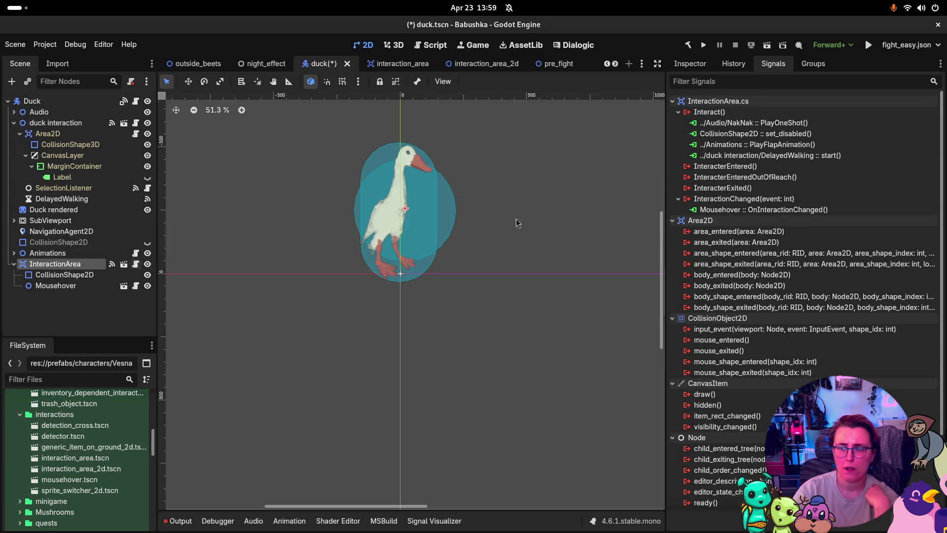
click(56, 123)
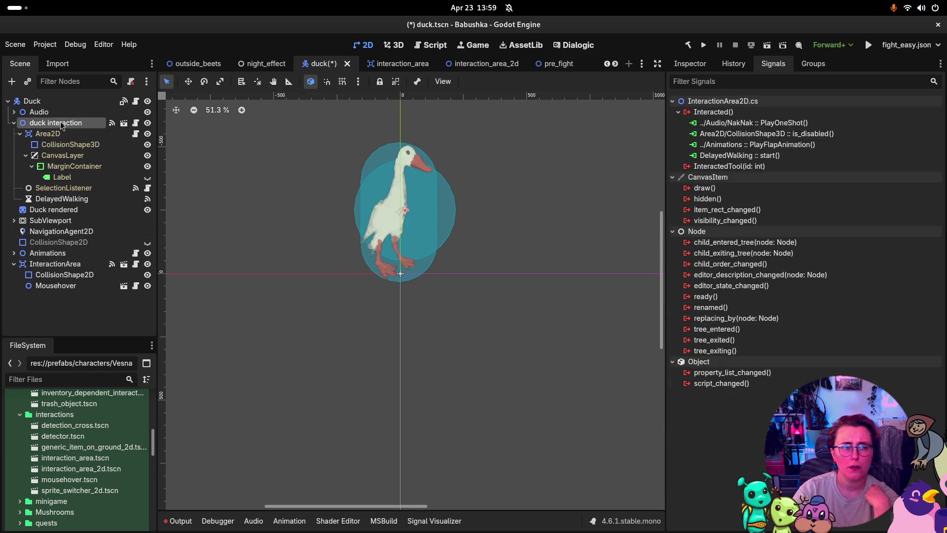
click(691, 64)
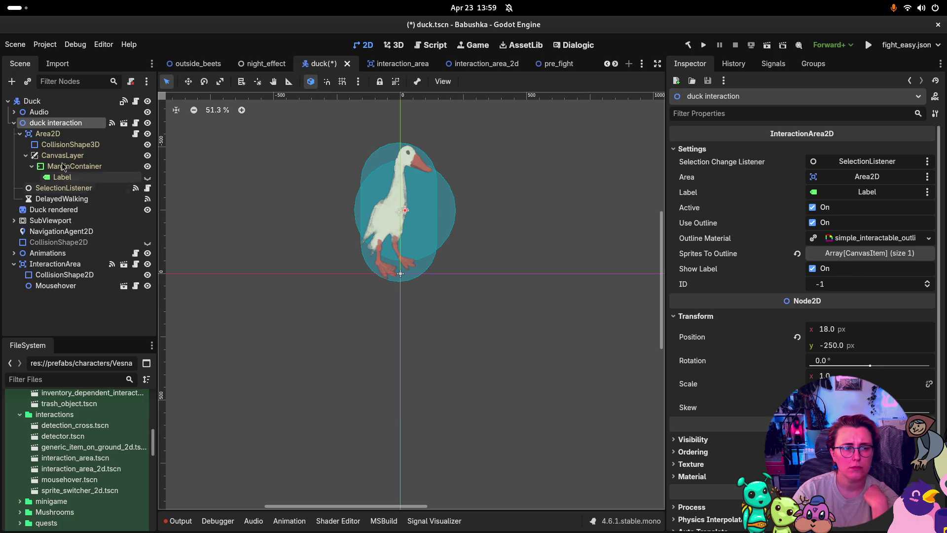
click(49, 134)
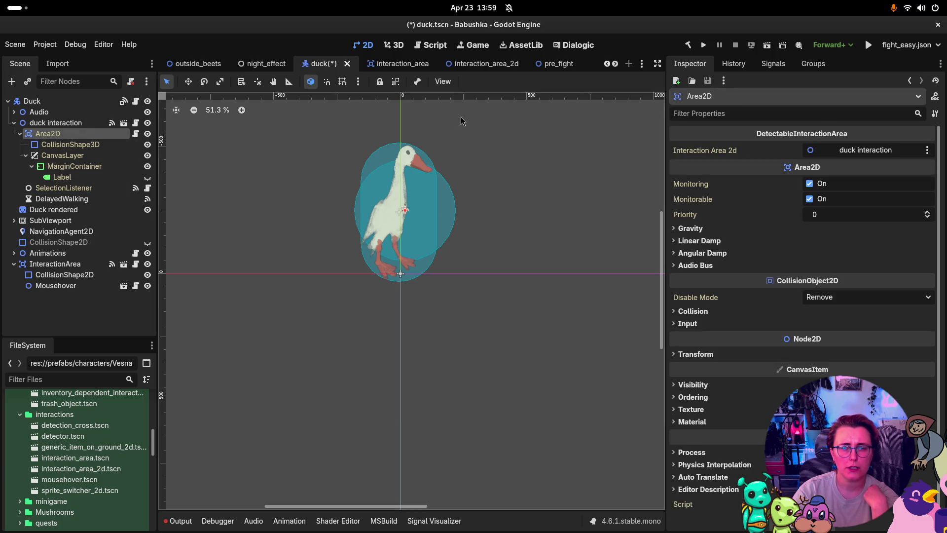
click(117, 188)
click(773, 64)
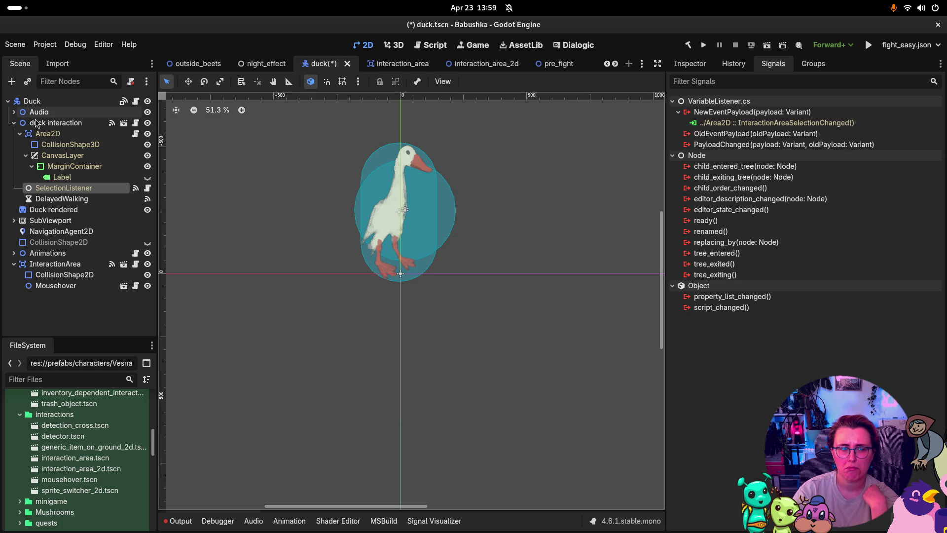
- Delete the duck interaction node with its children and save duck.tscn
click(56, 123)
key(Delete)
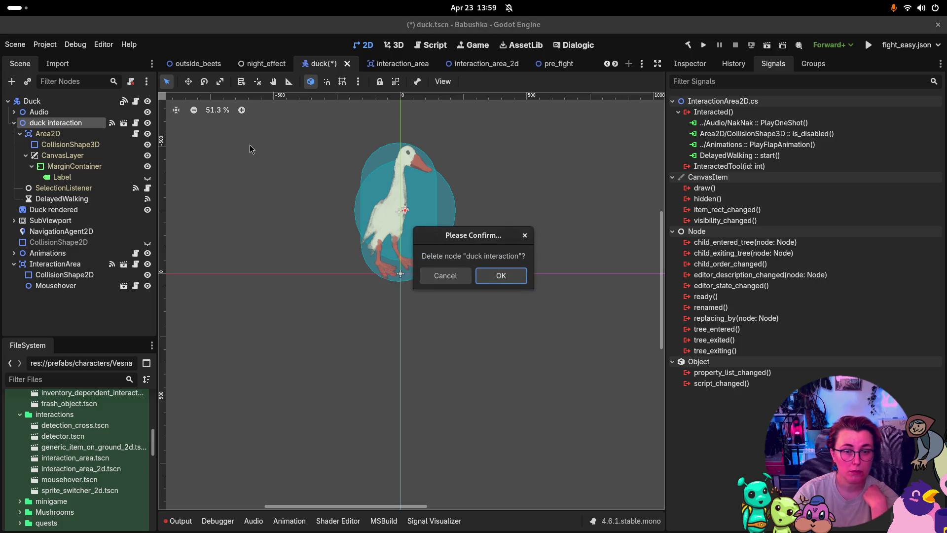
click(507, 283)
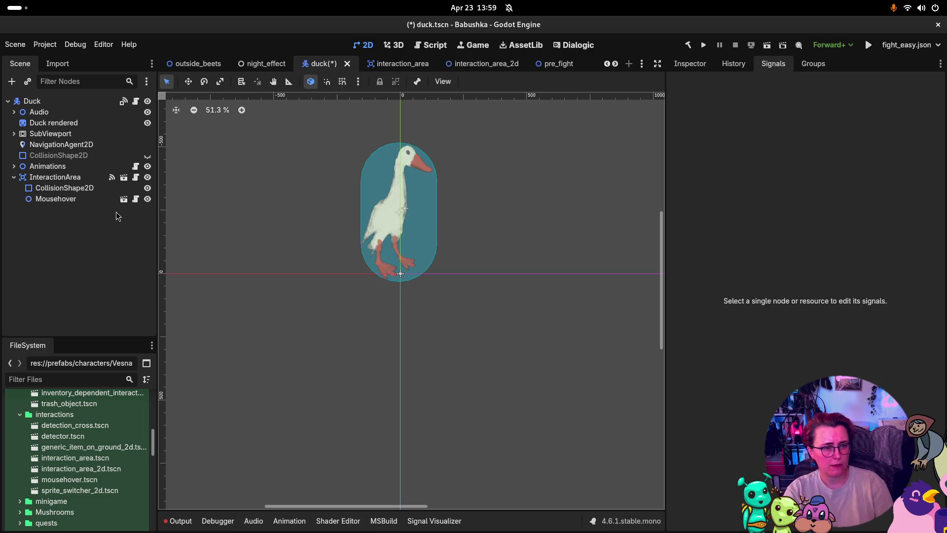
key(ctrl+s)
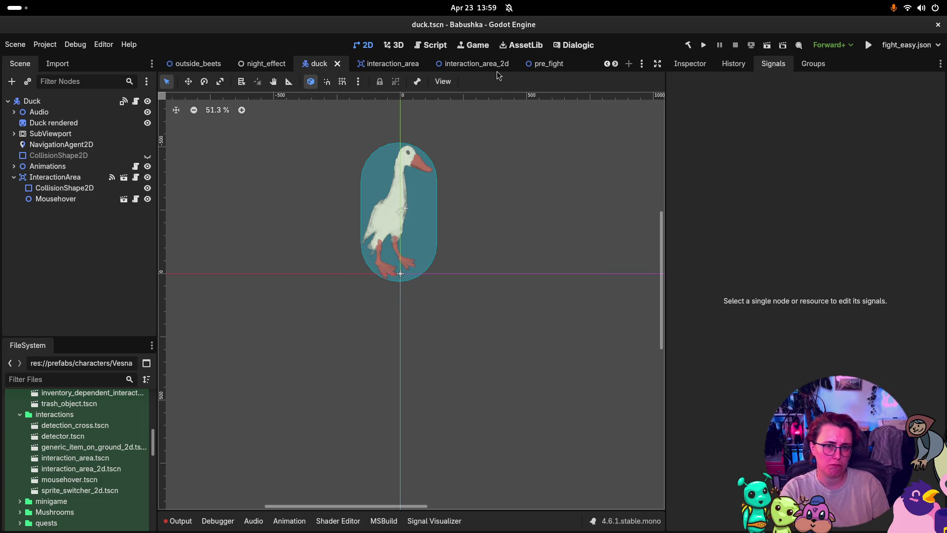
scroll(196, 62, up, 4)
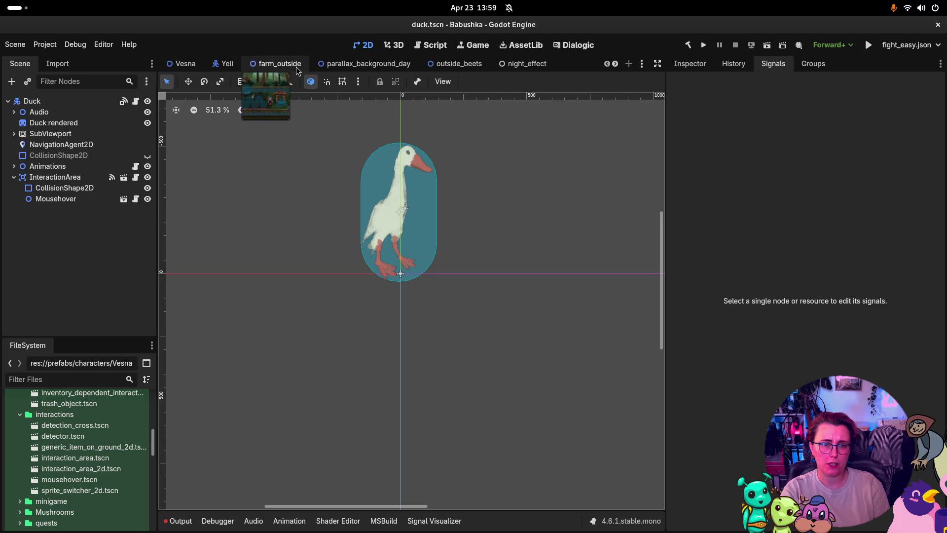
click(292, 67)
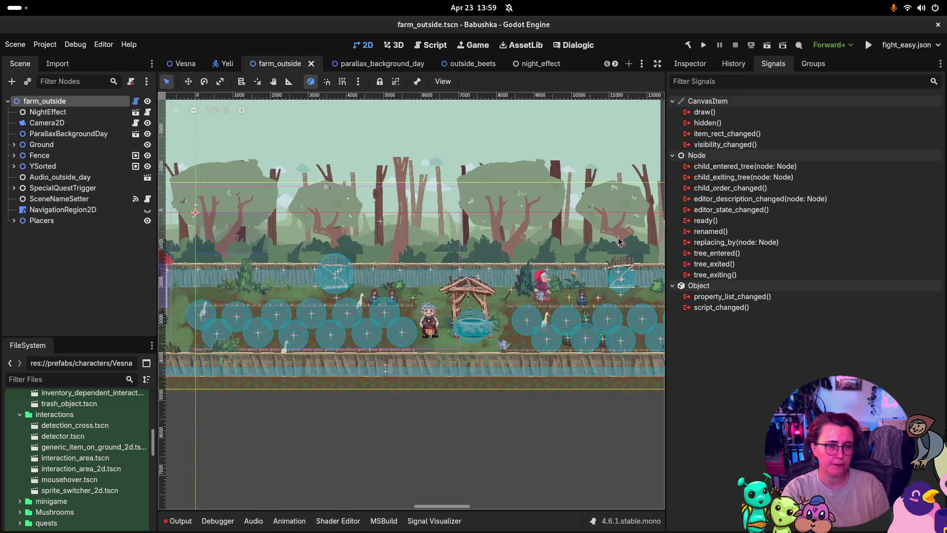
- Run the Babushka game, walk grandma around the duck on the farm, then close it
click(702, 46)
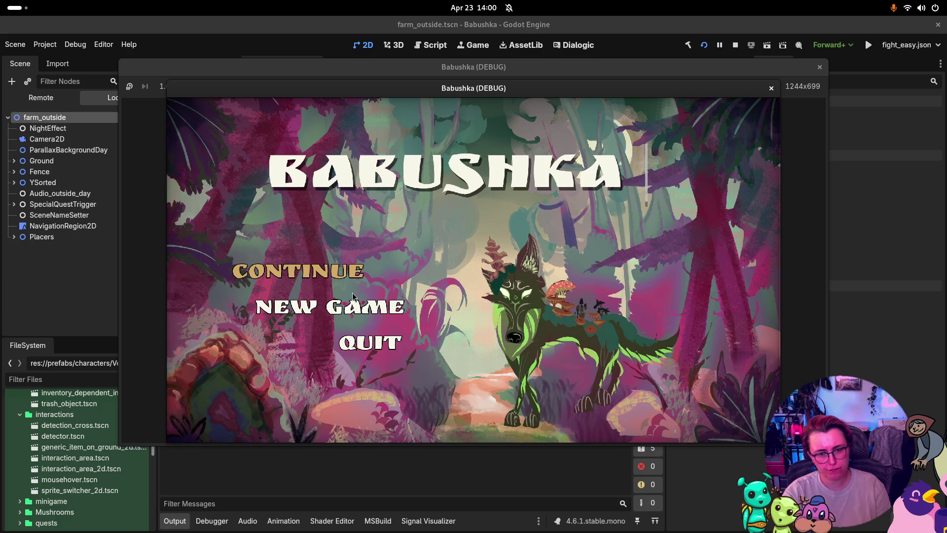
click(359, 273)
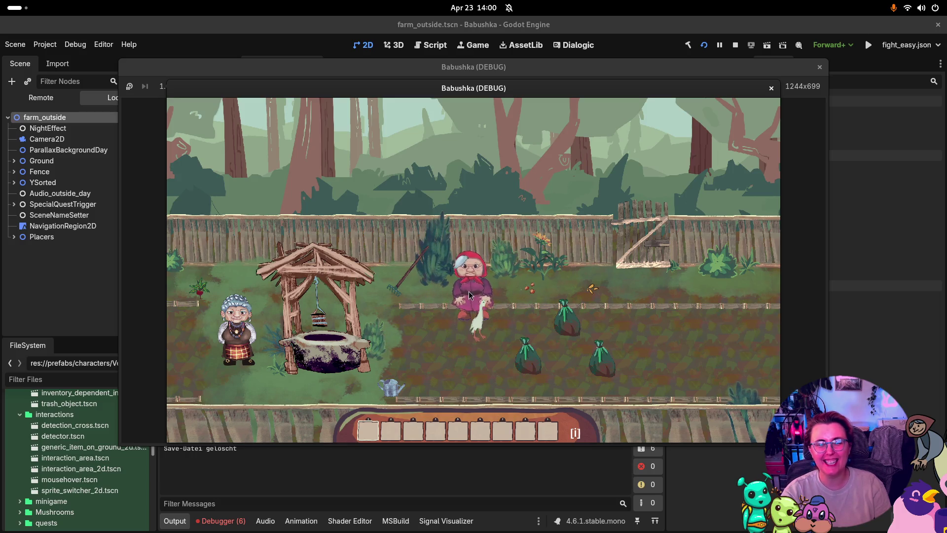
click(505, 337)
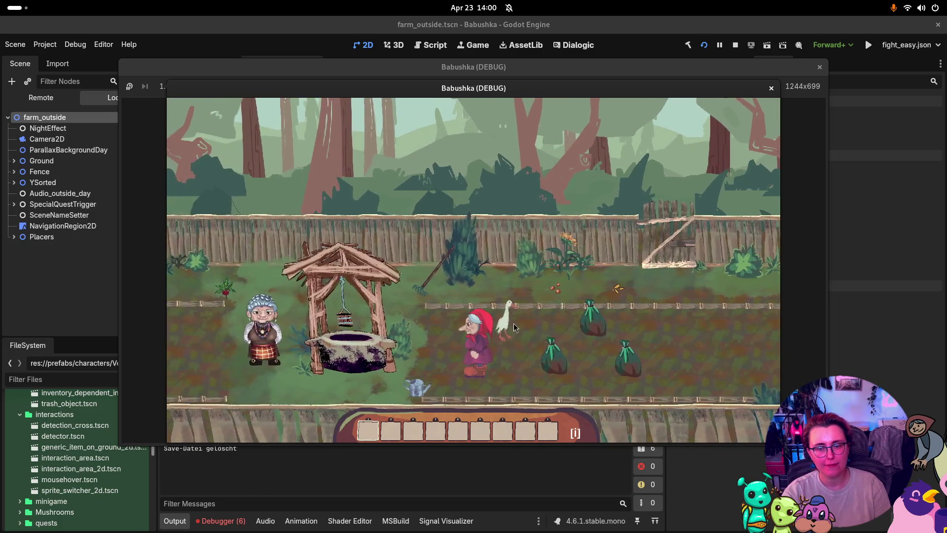
double_click(659, 70)
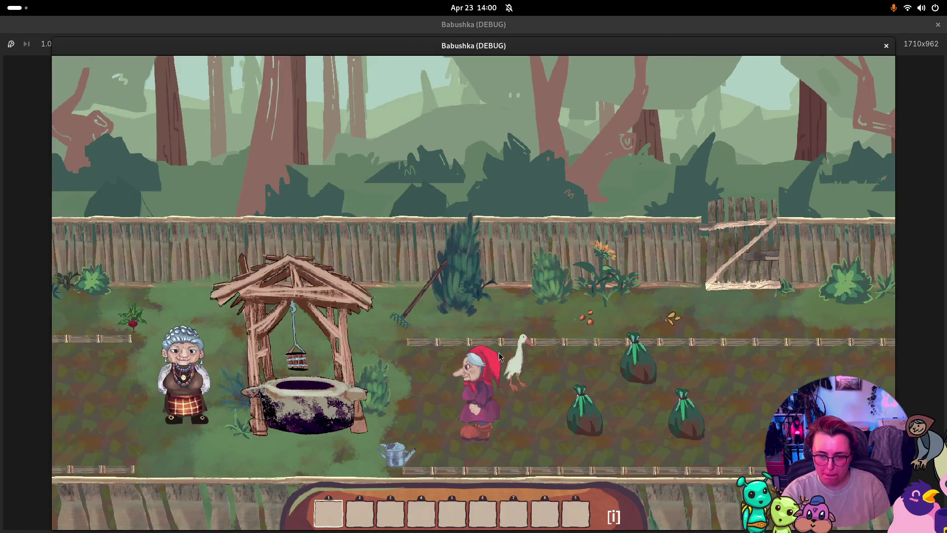
click(558, 384)
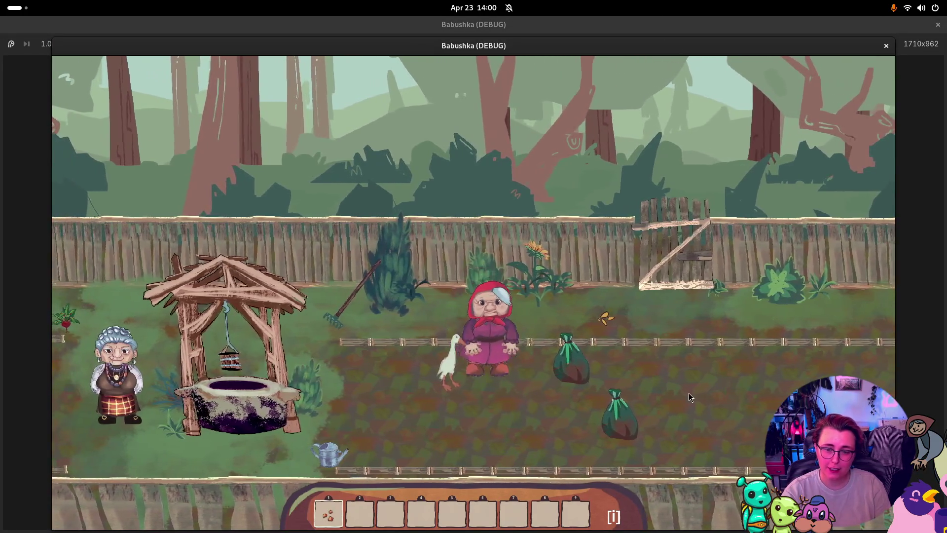
mouse_move(689, 397)
mouse_down()
mouse_move(569, 389)
mouse_move(756, 424)
mouse_move(601, 414)
mouse_up()
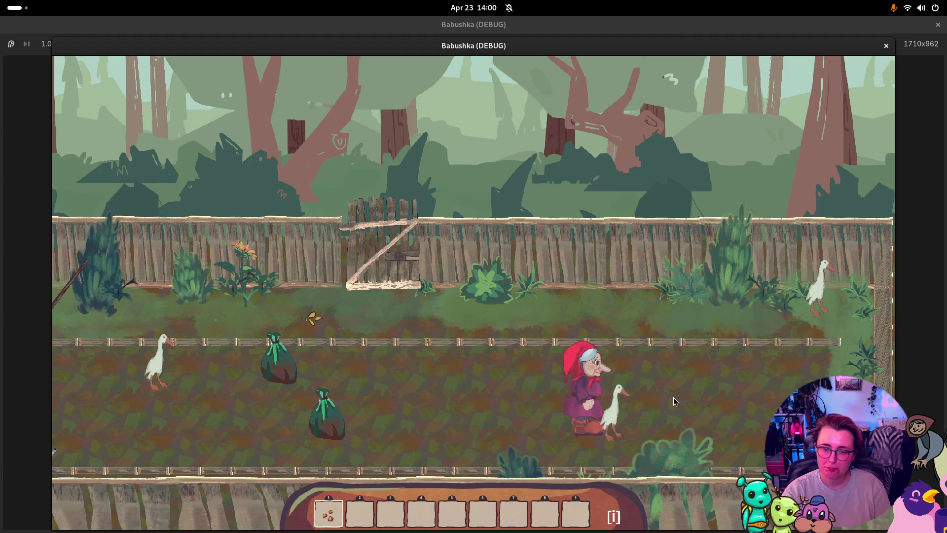
click(886, 45)
scroll(387, 69, down, 2)
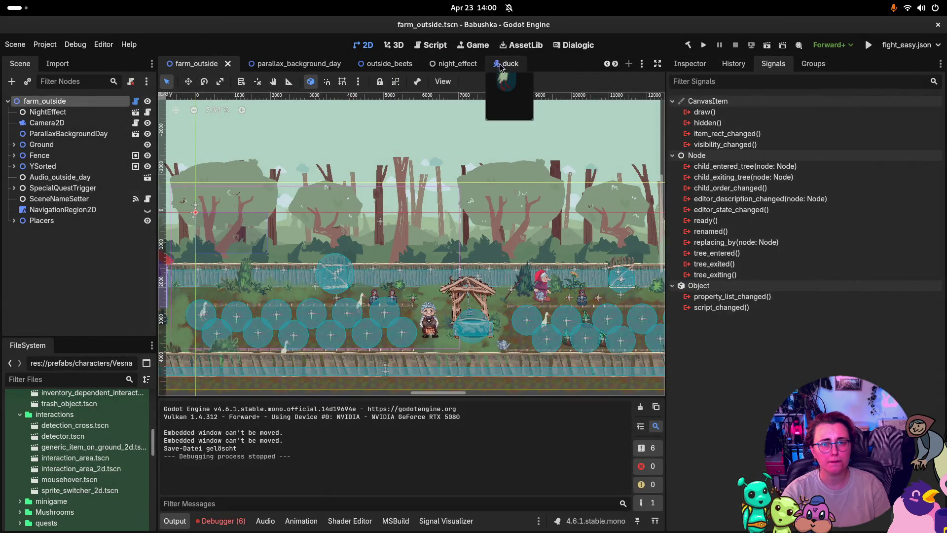
- Back in duck.tscn, review Mousehover's and InteractionArea's signals, then InteractionArea's Inspector properties
click(501, 64)
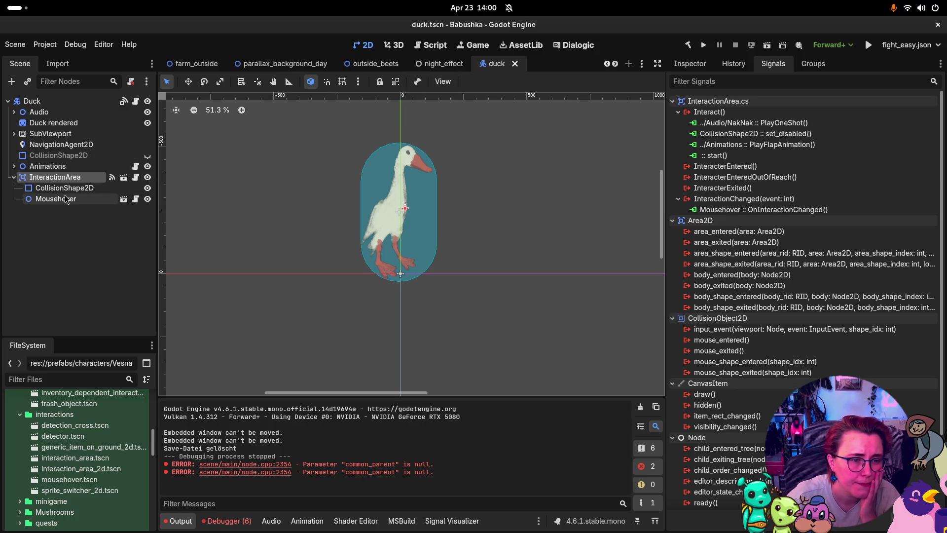
click(98, 199)
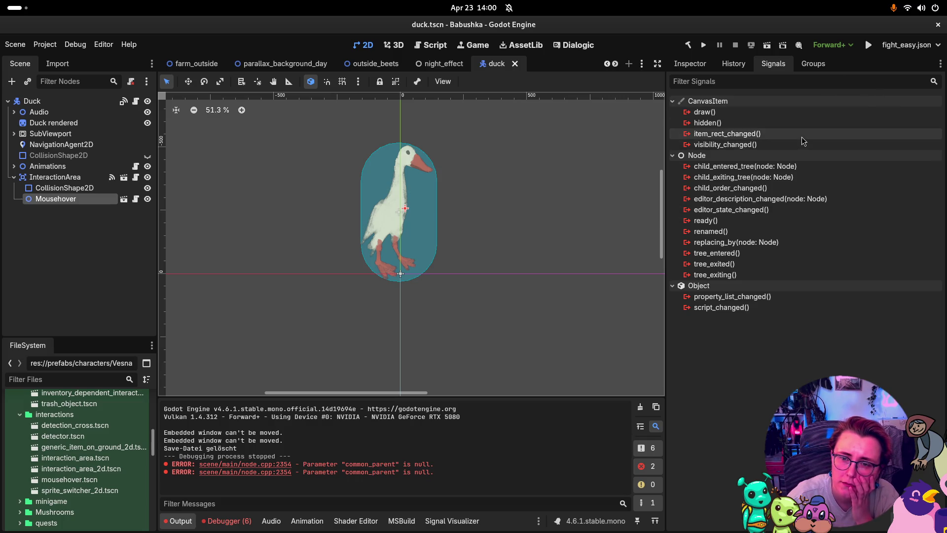
mouse_move(799, 143)
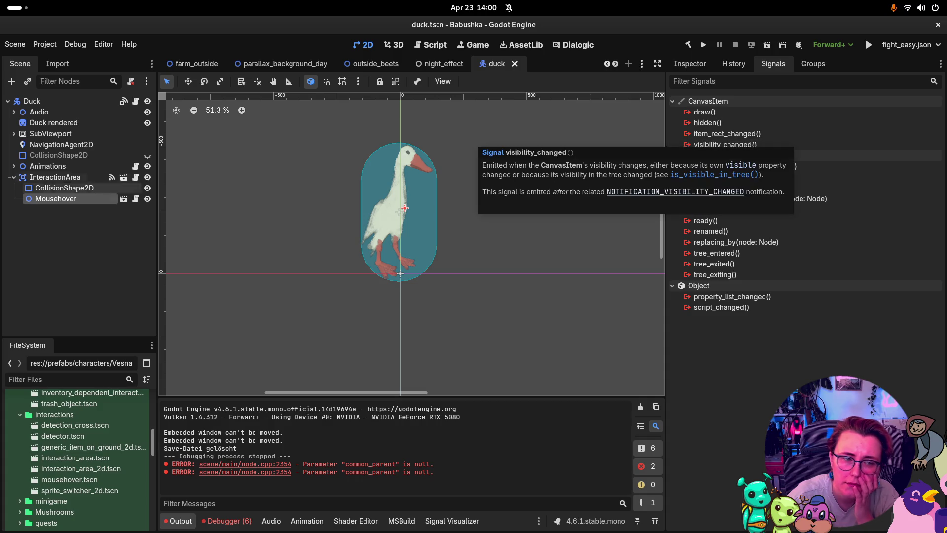
click(56, 177)
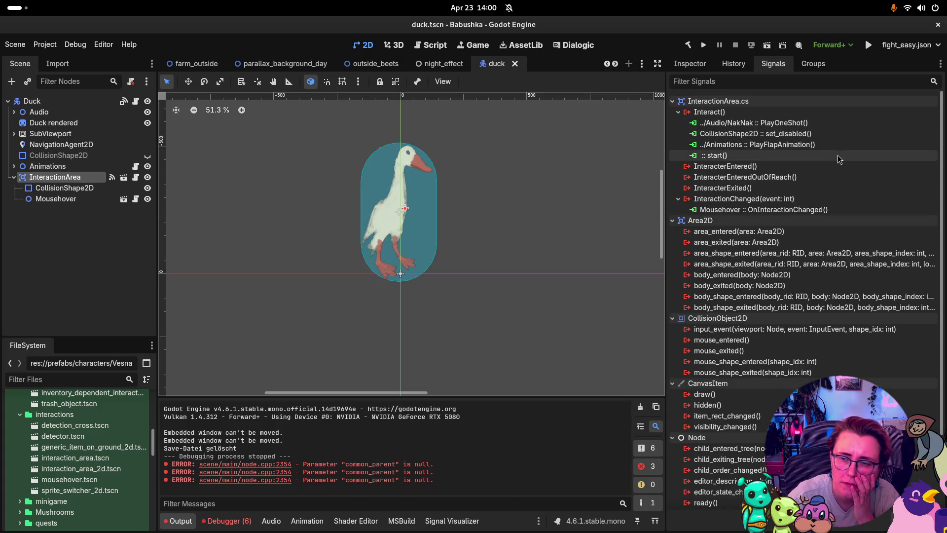
mouse_move(829, 202)
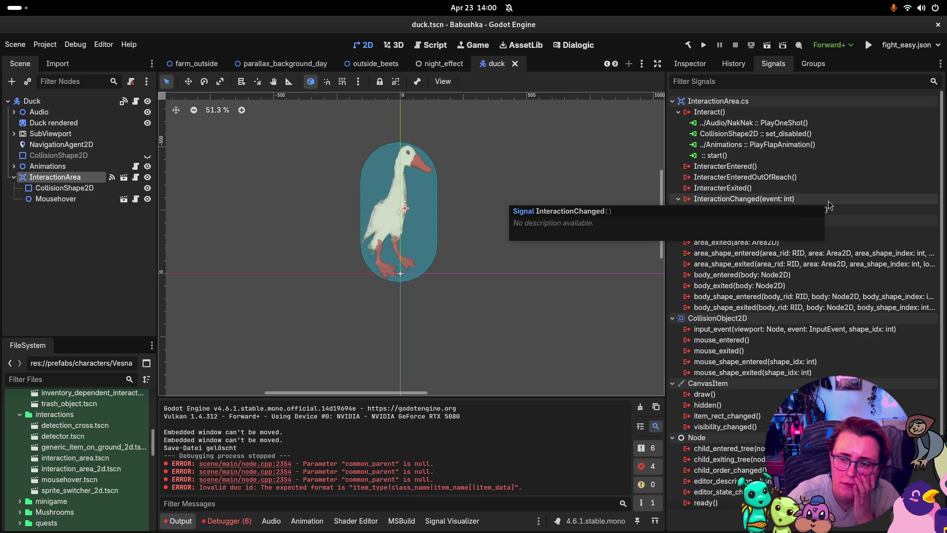
click(690, 63)
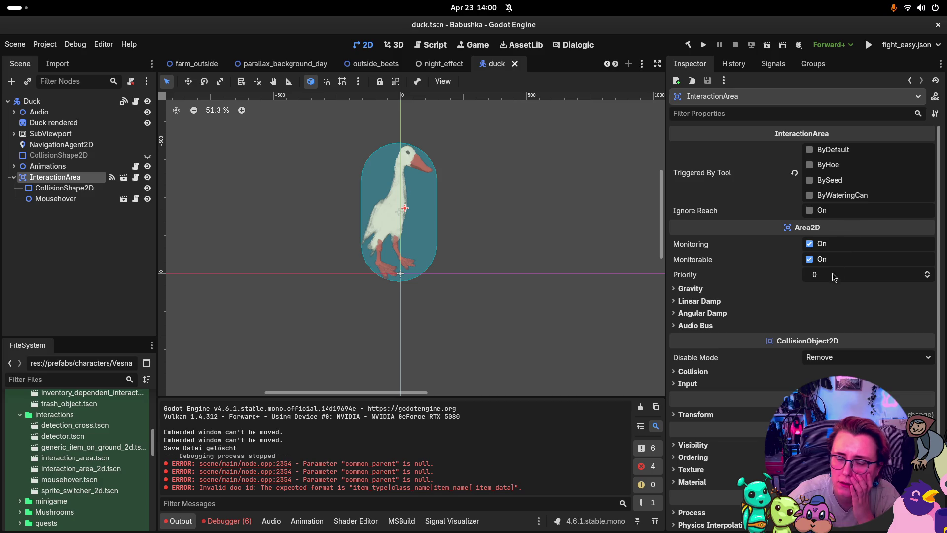
- Check the collision shape's transform and InteractionArea's collision layers, confirming no Triggered By Tool options are ticked
click(71, 192)
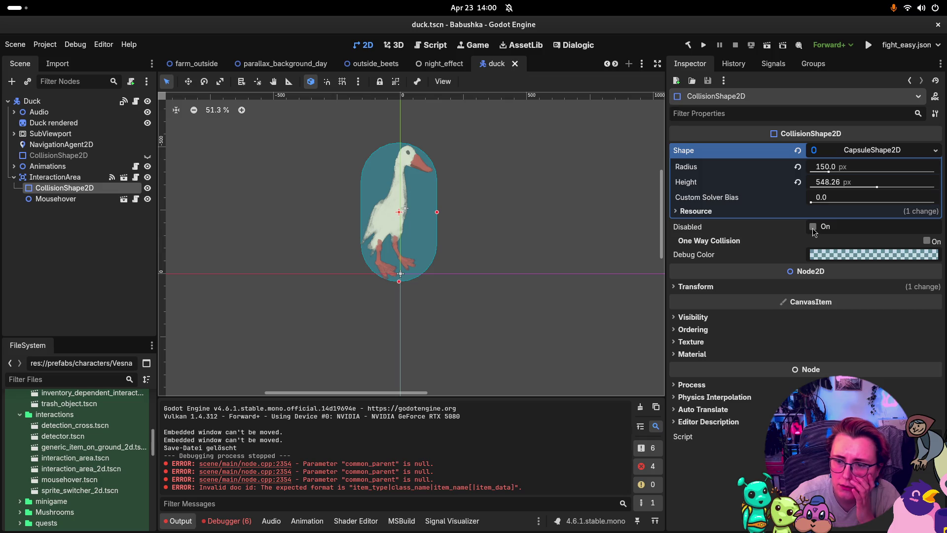
click(698, 288)
click(698, 289)
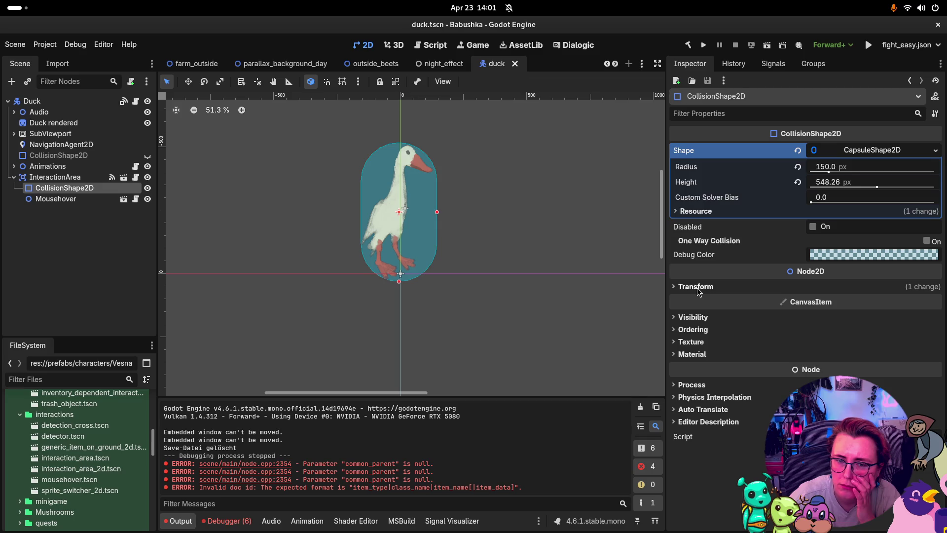
click(81, 178)
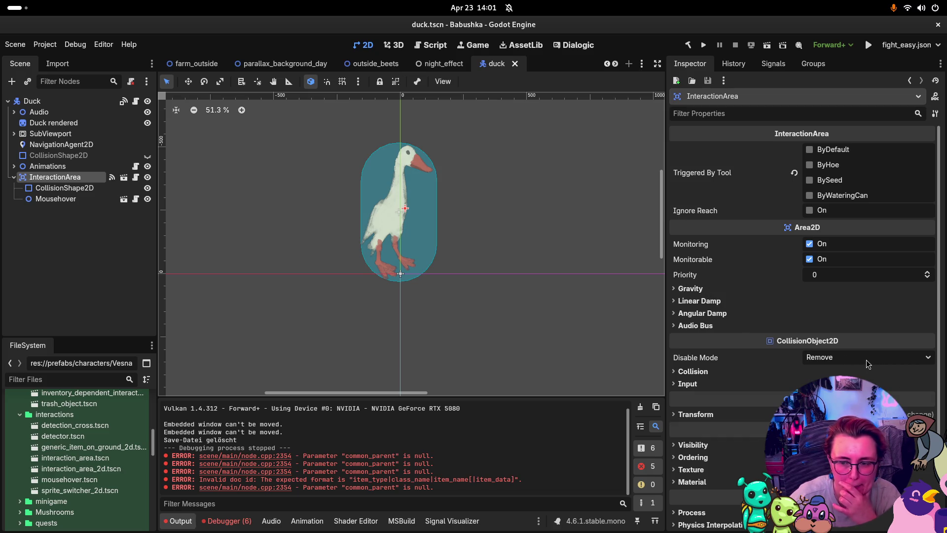
click(699, 372)
click(700, 373)
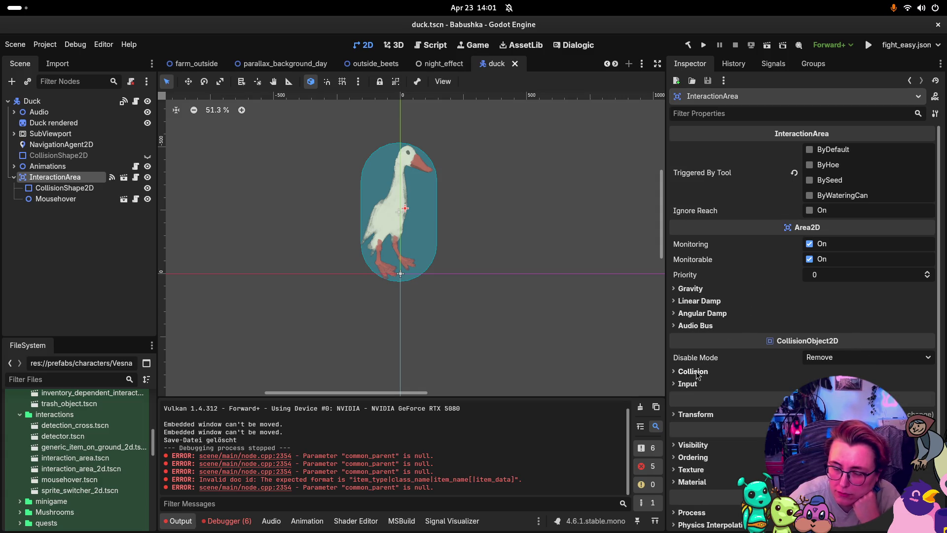
mouse_move(444, 66)
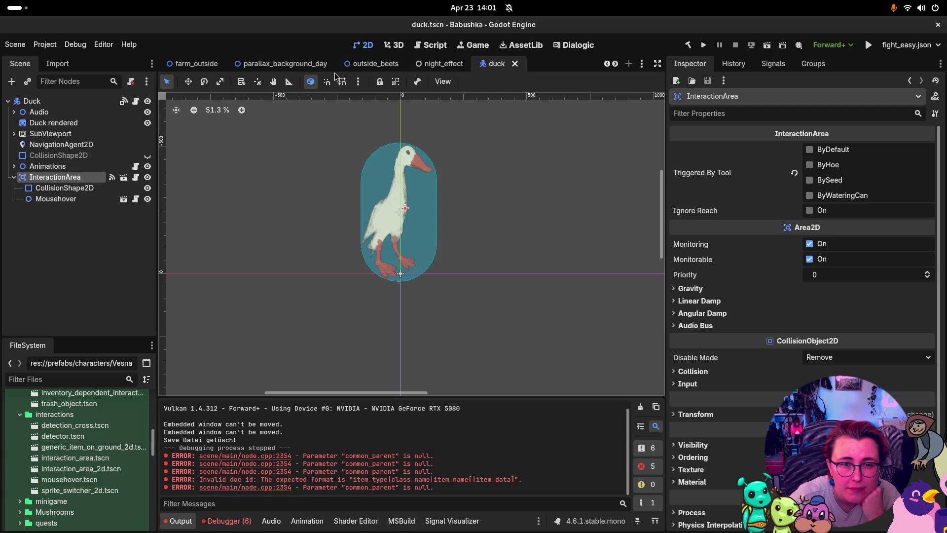
- Browse the FileSystem dock, collapsing the Interactables folder
scroll(69, 439, up, 10)
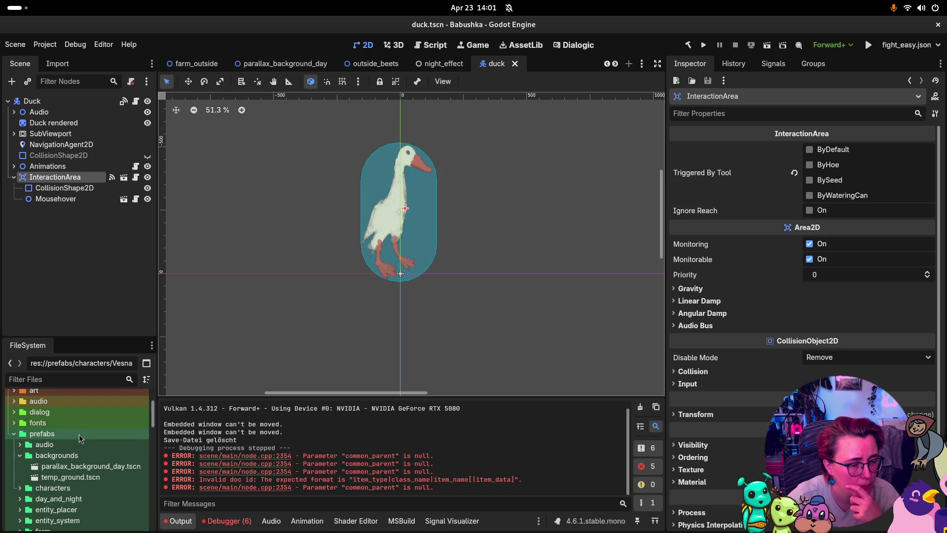
scroll(47, 454, down, 3)
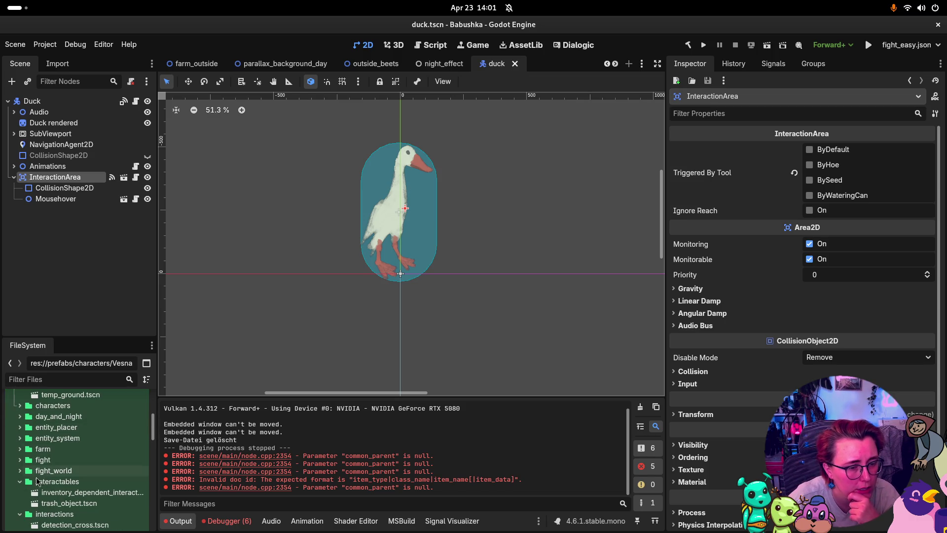
scroll(69, 458, down, 3)
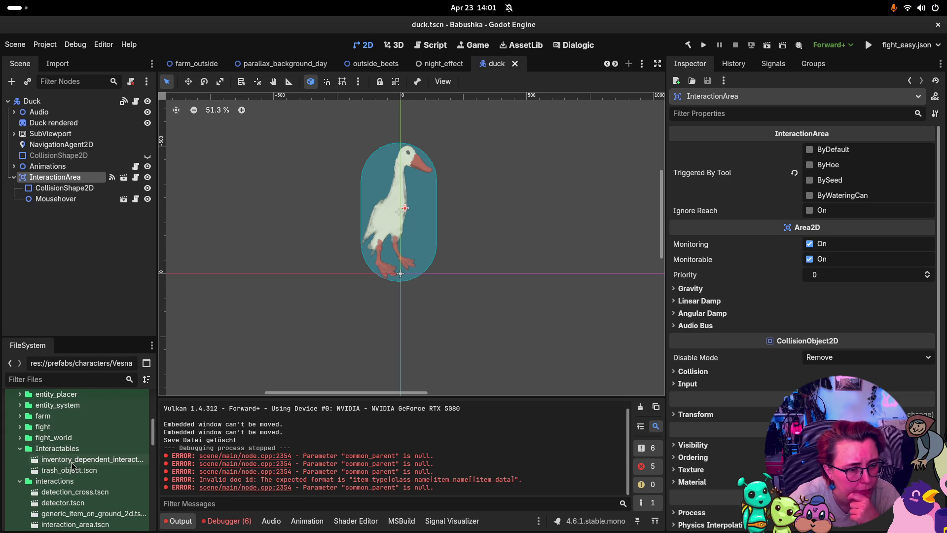
click(20, 448)
scroll(22, 471, down, 4)
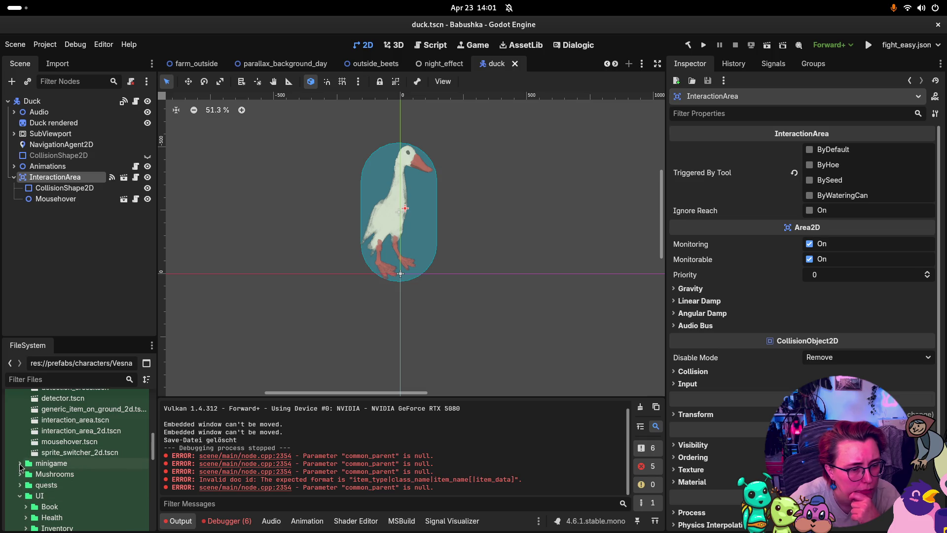
scroll(89, 453, up, 4)
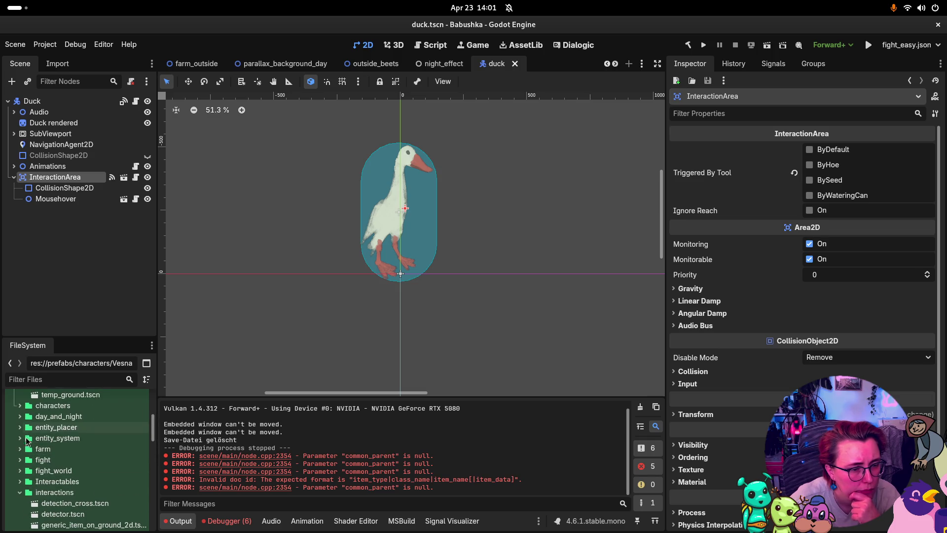
scroll(24, 429, up, 4)
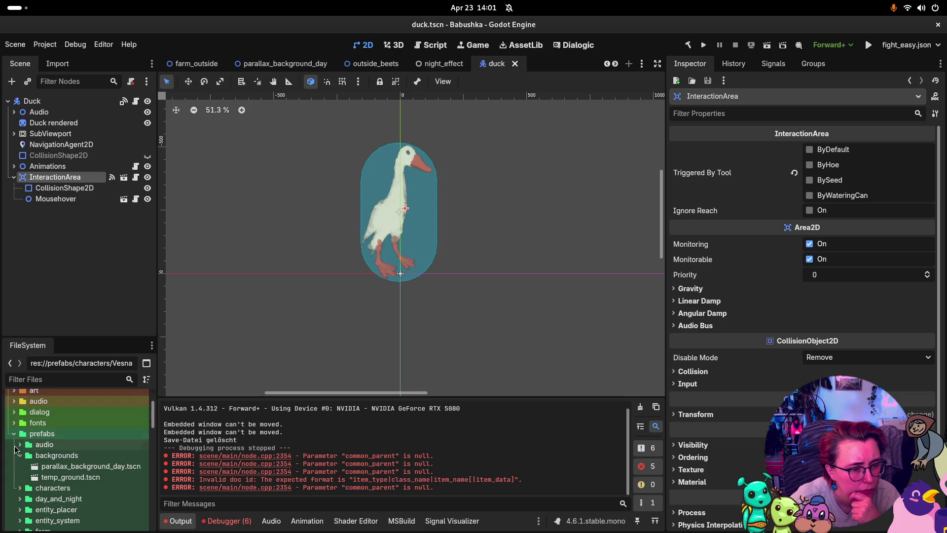
scroll(25, 456, down, 3)
scroll(23, 473, down, 6)
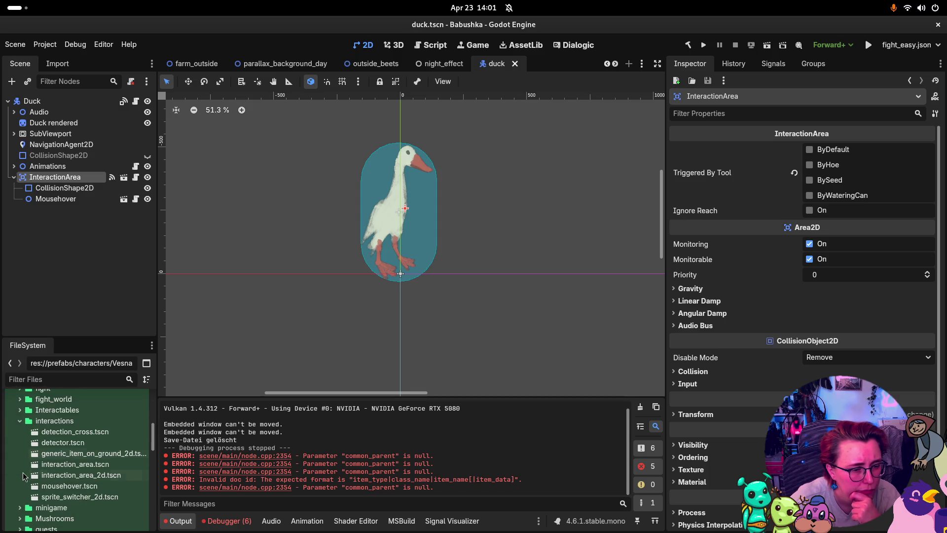
scroll(24, 474, down, 2)
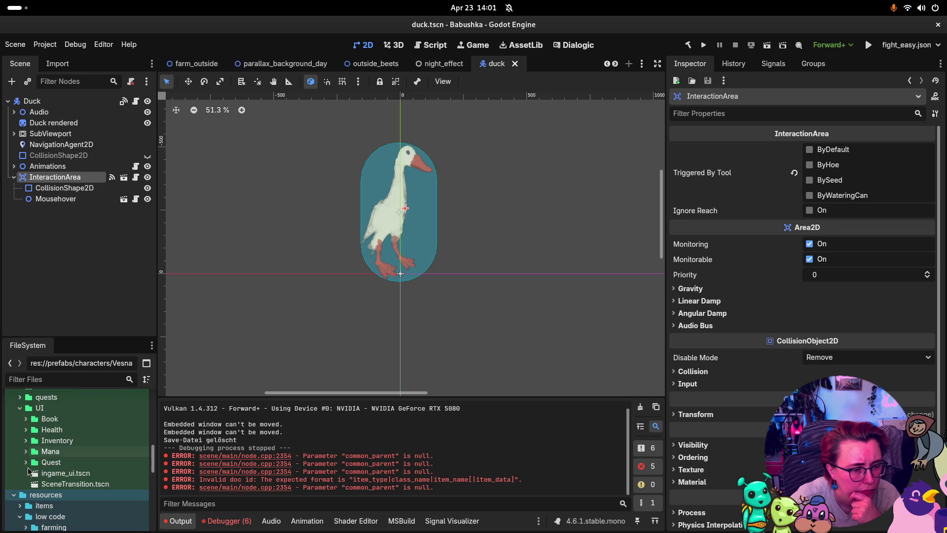
scroll(28, 467, up, 2)
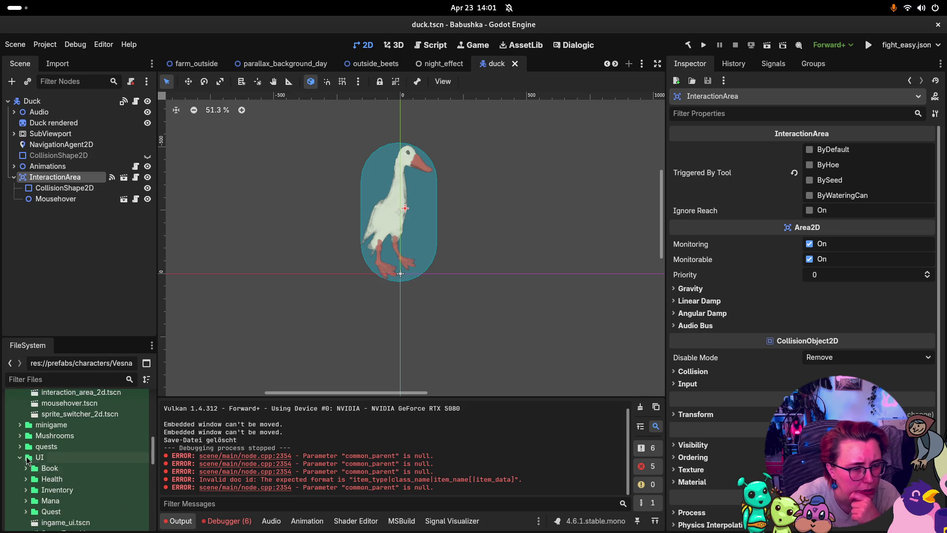
- Filter files for 'itemonground', clear the filter, and open prefabs/interactions/generic_item_on_ground_2d.tscn
click(78, 376)
text(itemonground)
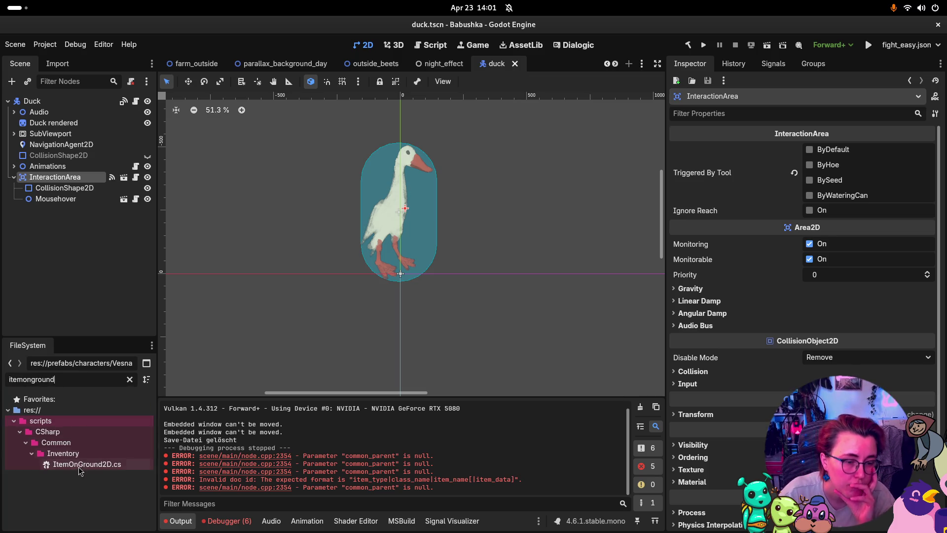
click(130, 380)
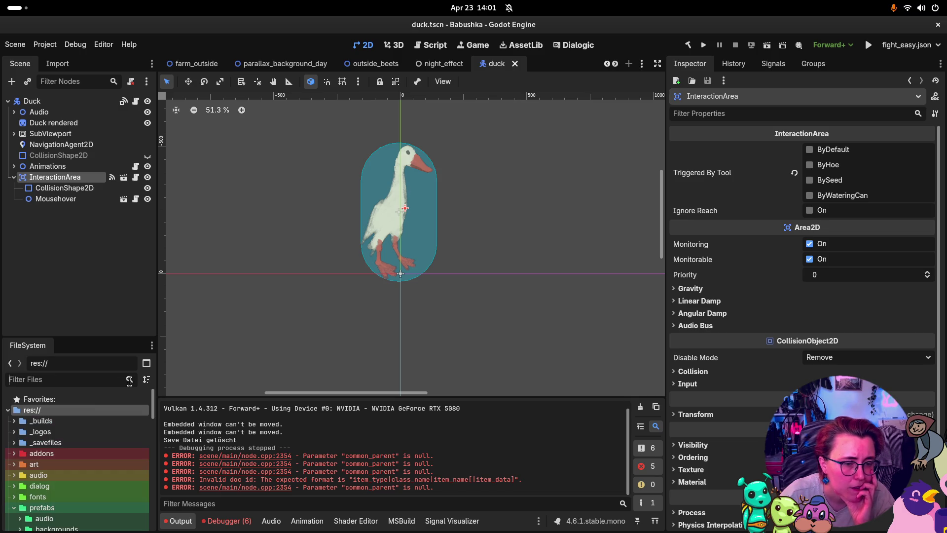
scroll(90, 444, down, 5)
scroll(90, 446, down, 2)
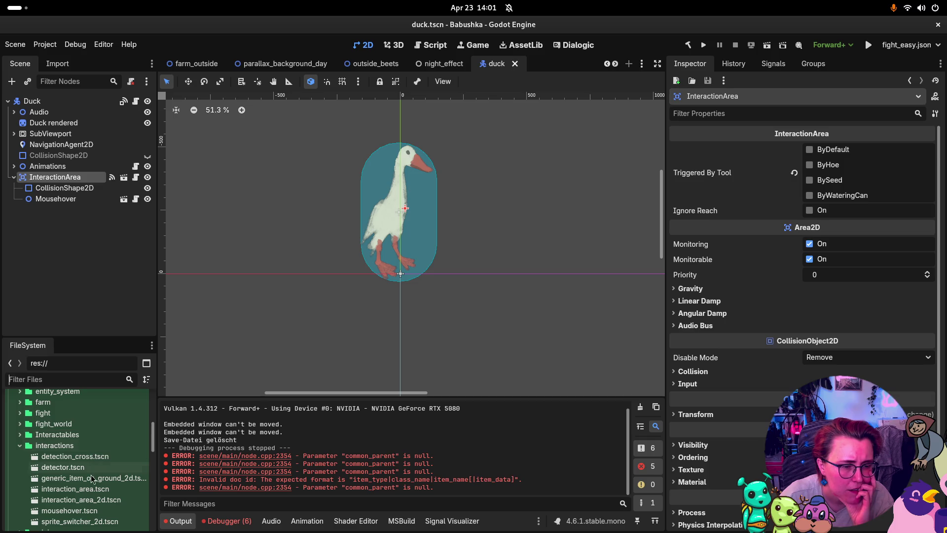
double_click(112, 479)
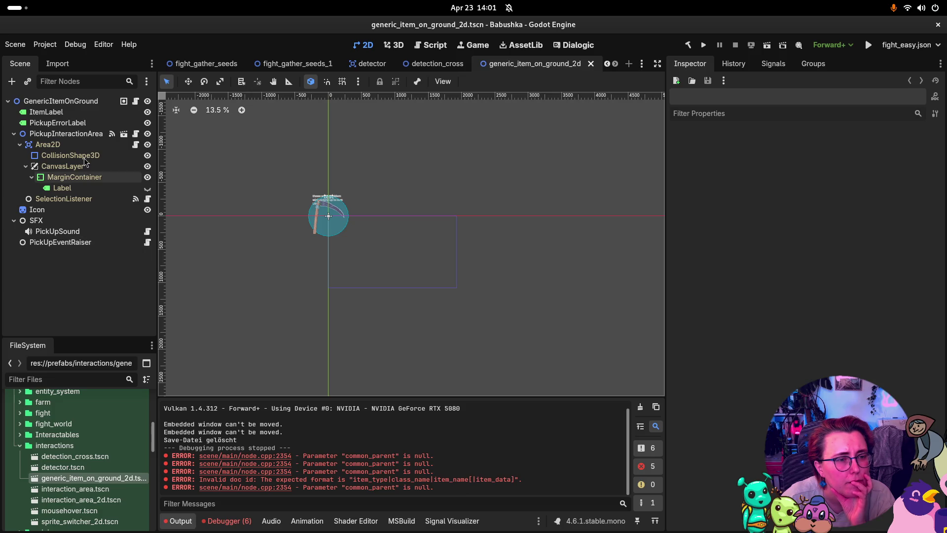
- Check interaction_area.tscn's dependents (duck, well, base_field) via Delete, then cancel and filter for 'well'
click(82, 135)
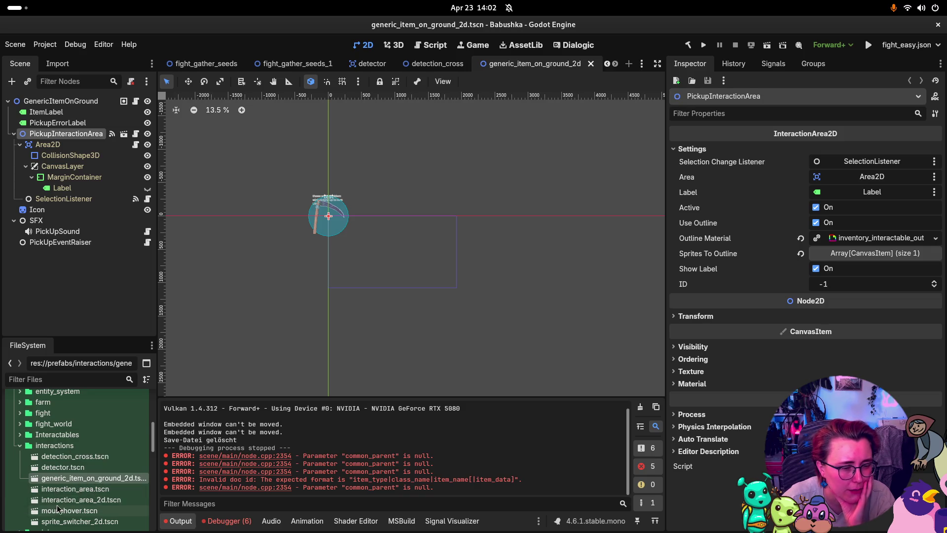
click(85, 490)
key(Delete)
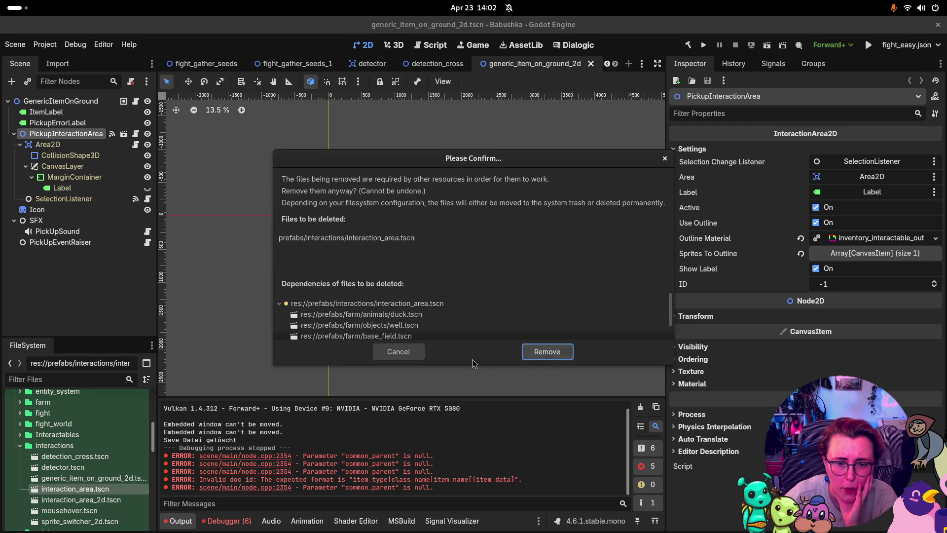
scroll(434, 324, down, 1)
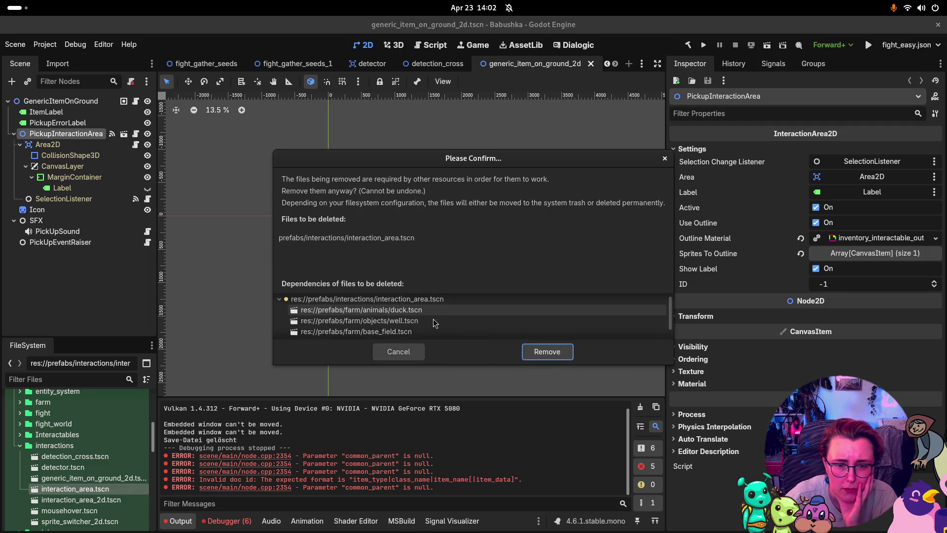
click(402, 323)
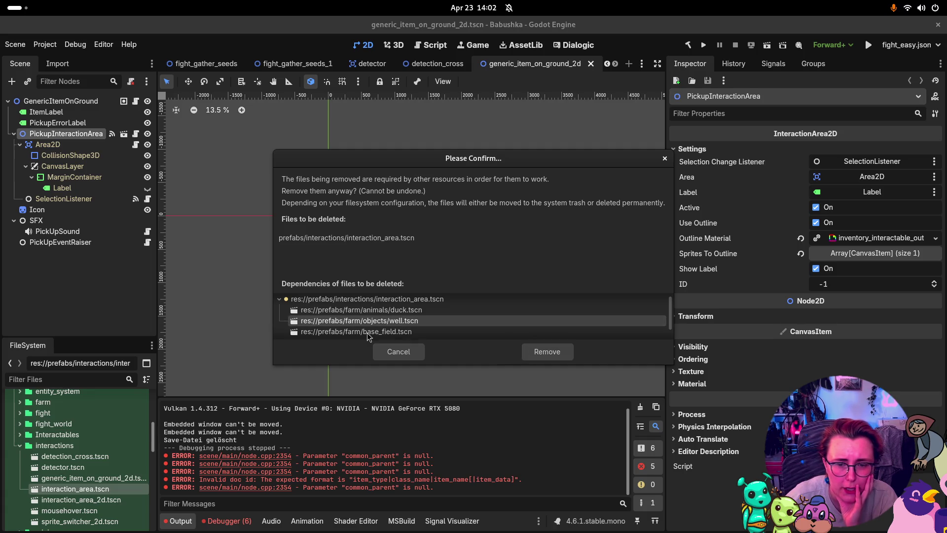
click(396, 351)
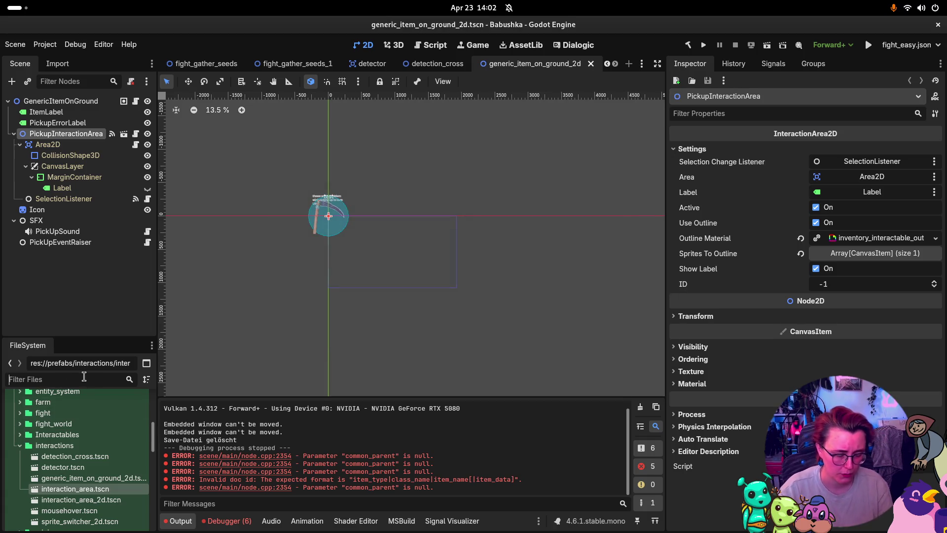
text(well)
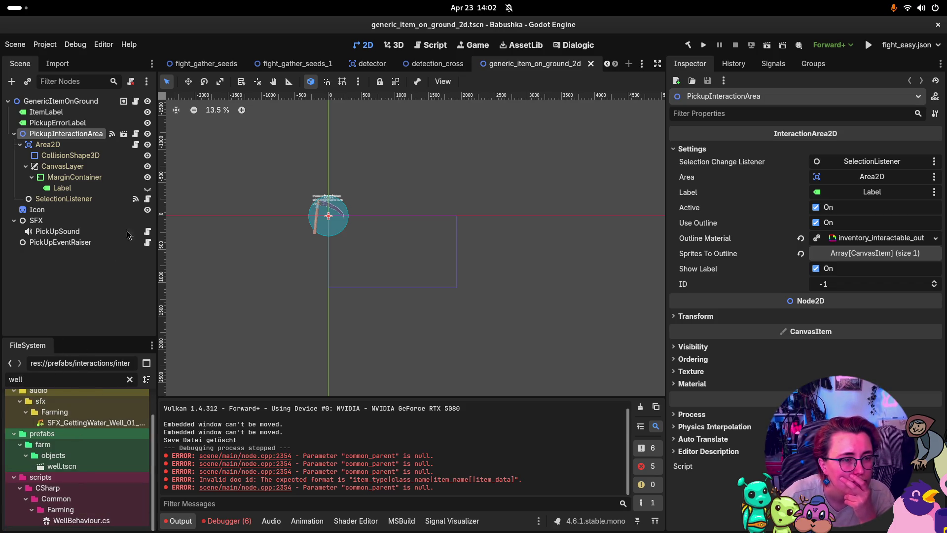
- Open the well scene and compare its HoverEffect outline and InteractionArea settings
double_click(62, 466)
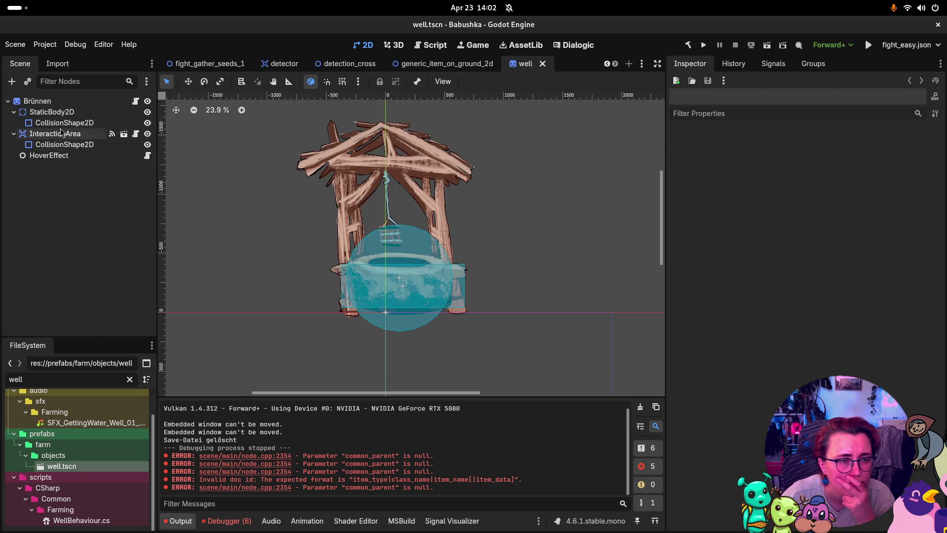
click(49, 156)
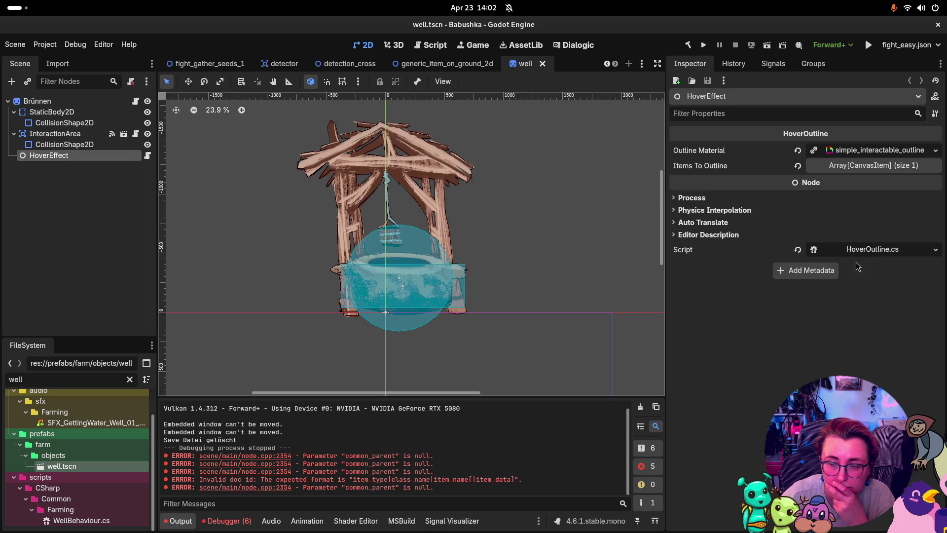
click(882, 168)
click(876, 166)
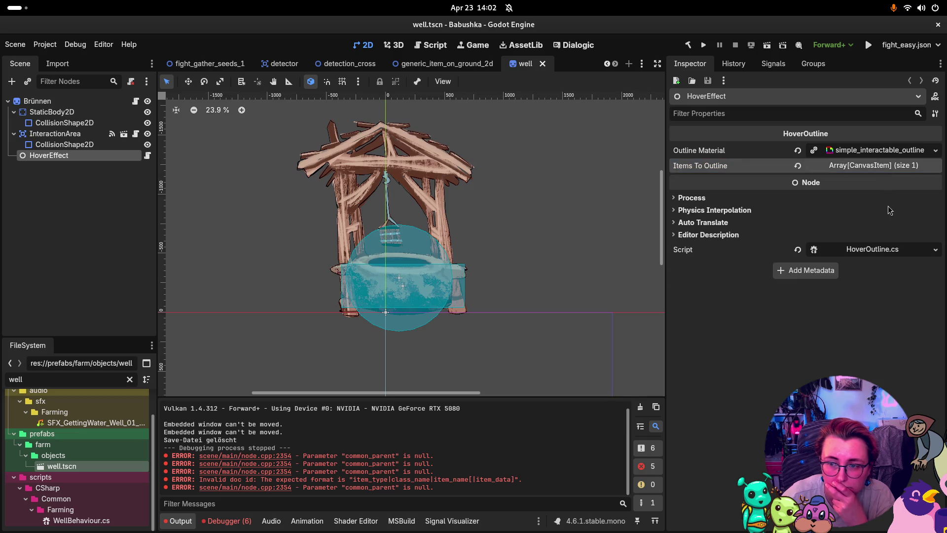
click(90, 136)
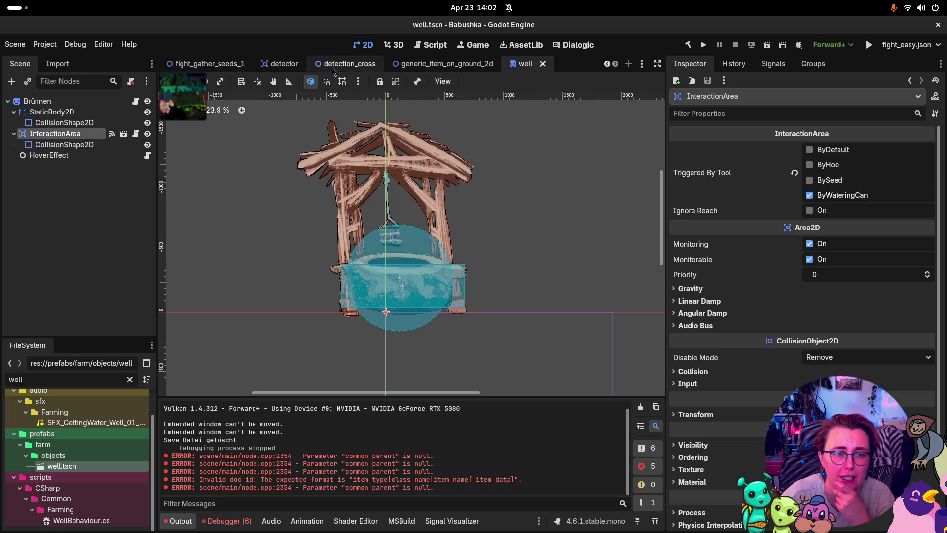
scroll(444, 64, up, 4)
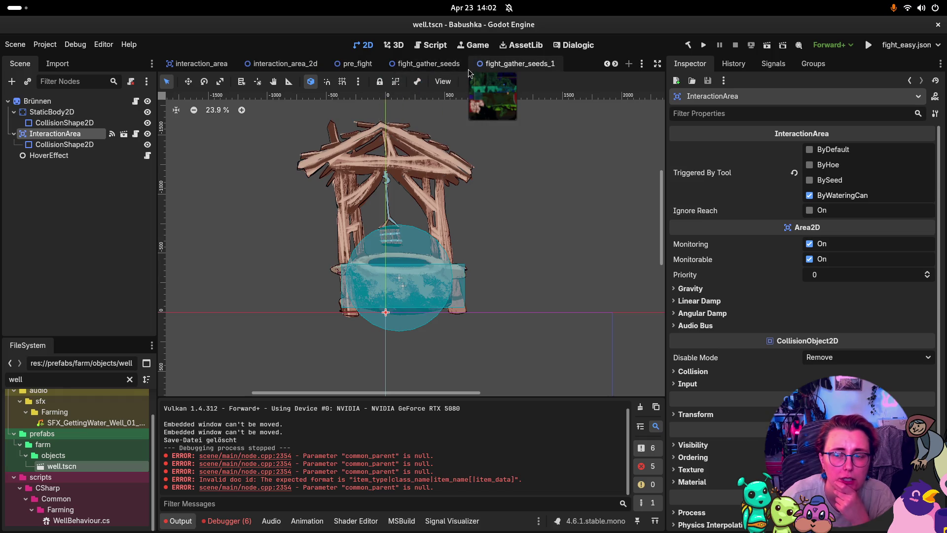
scroll(469, 65, down, 4)
scroll(458, 69, up, 5)
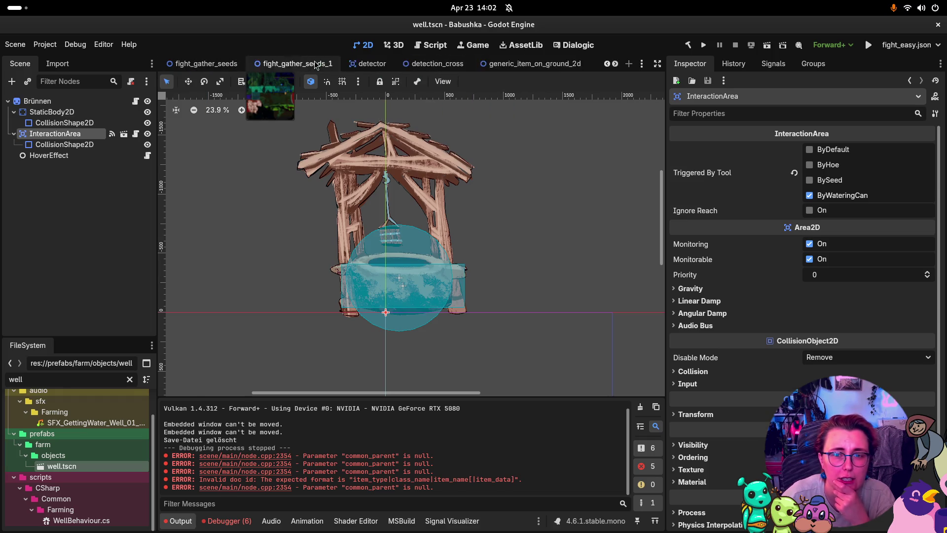
scroll(469, 67, up, 2)
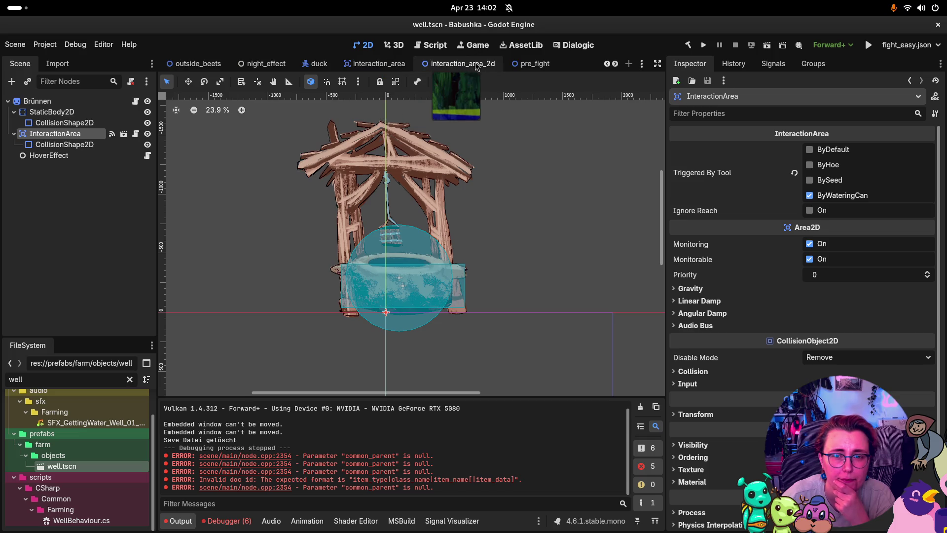
scroll(477, 67, up, 4)
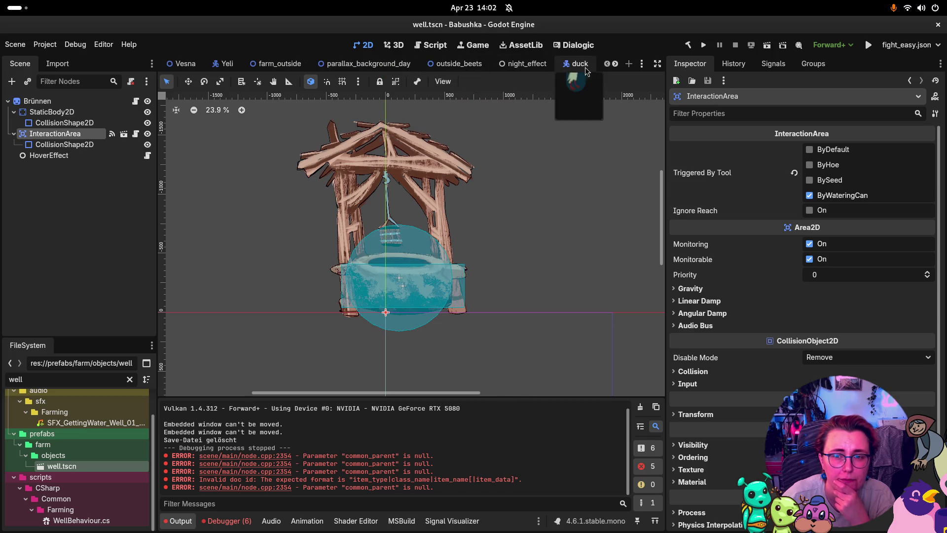
- Set the duck's InteractionArea Triggered By Tool to ByDefault, save the scene, and run the project
click(586, 70)
click(818, 153)
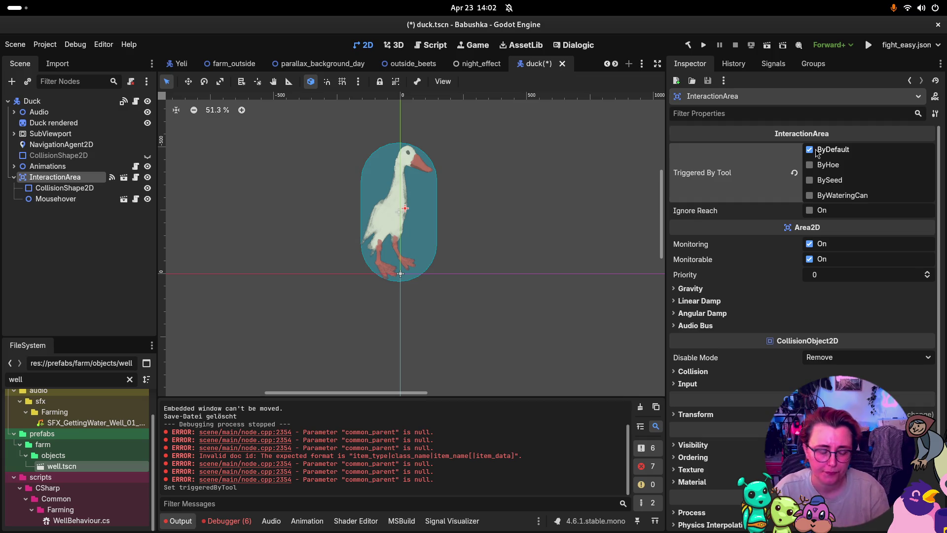
key(ctrl+s)
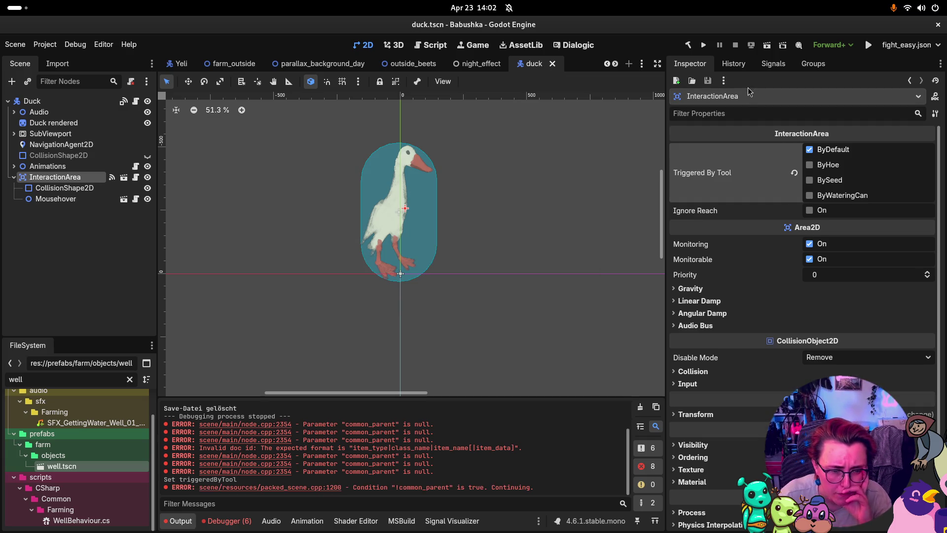
click(704, 45)
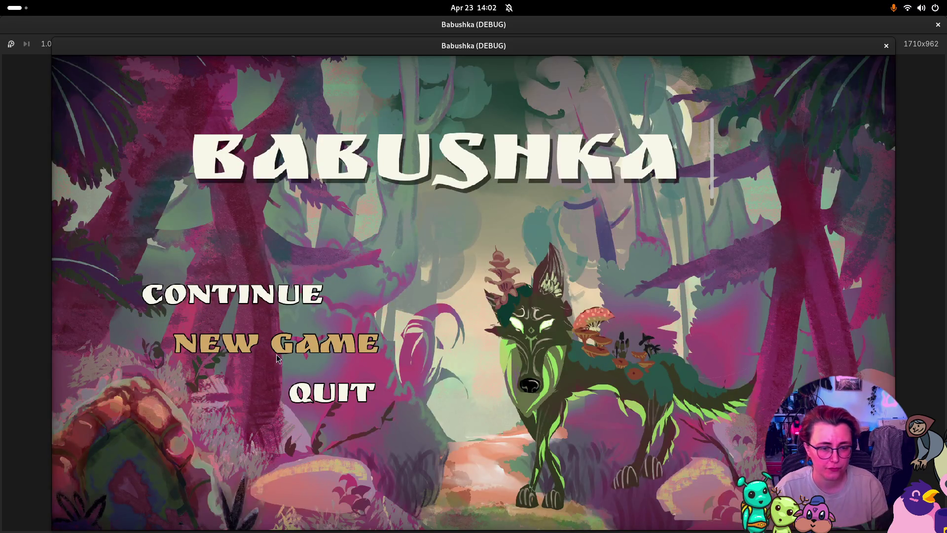
- Start a NEW GAME, walk Babushka left to pick up berries, then roam the lower garden row
click(277, 355)
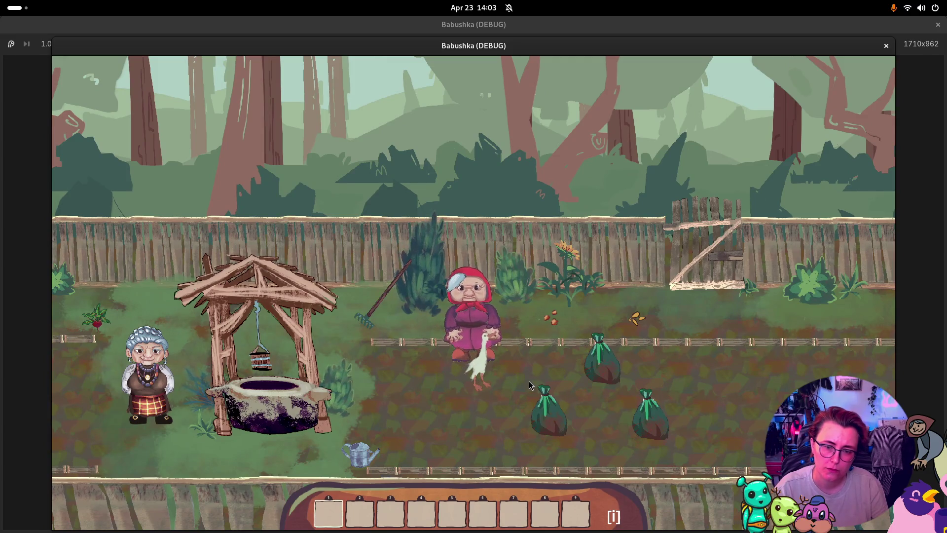
key(a)
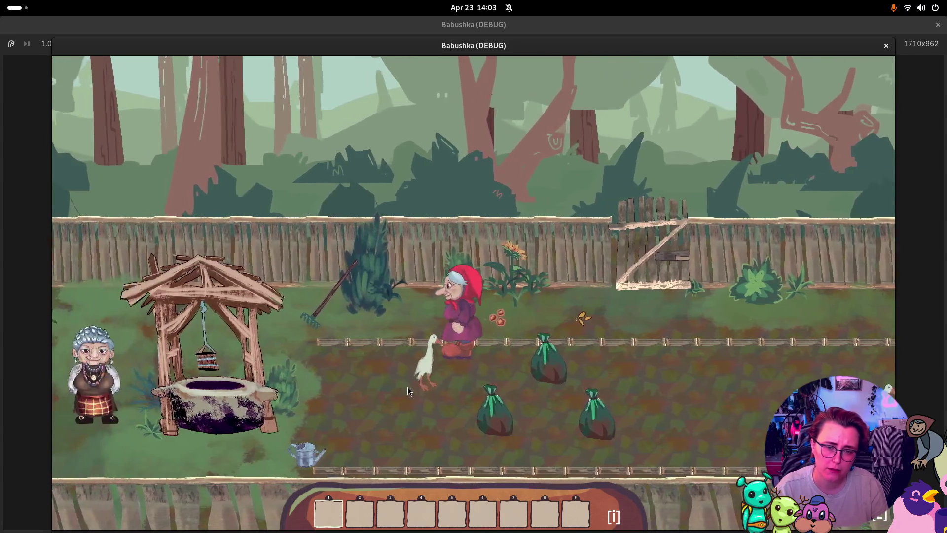
key(e)
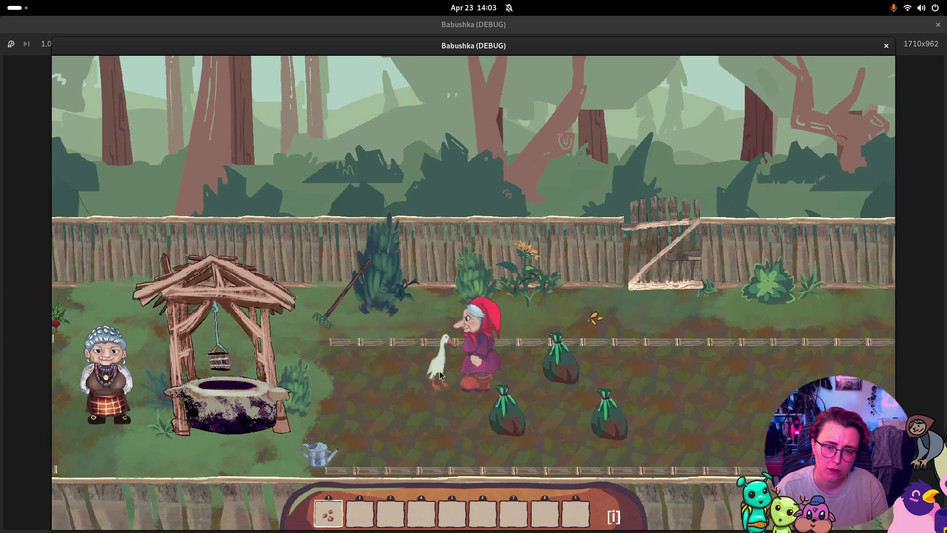
key(d)
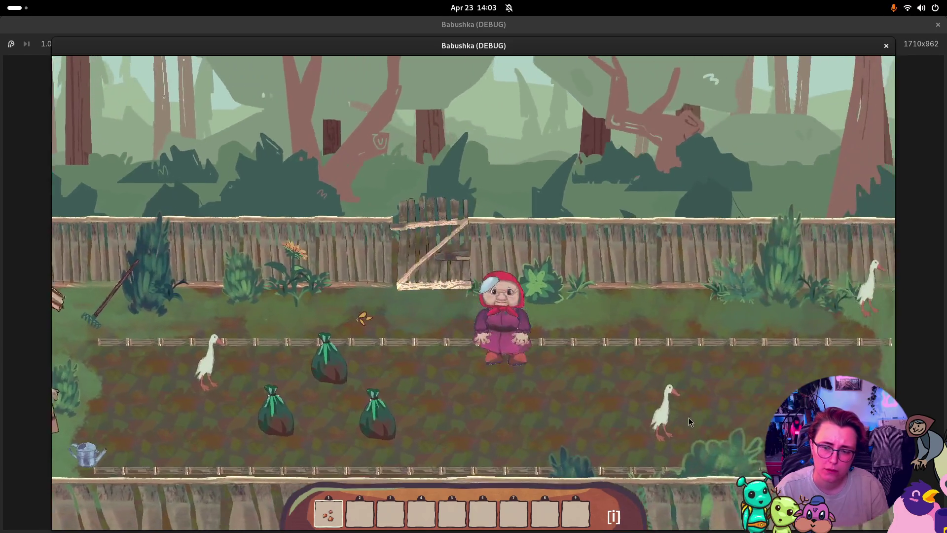
key(s)
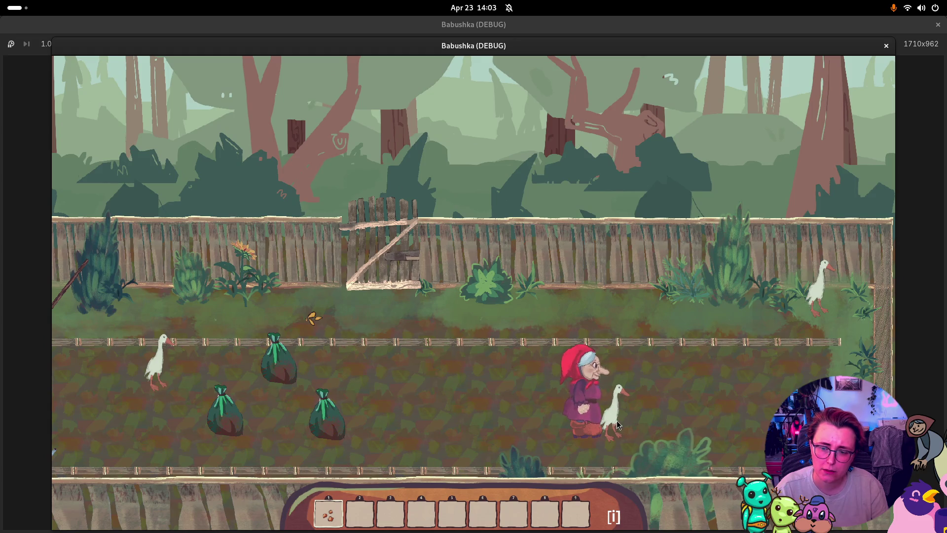
key(d)
key(a)
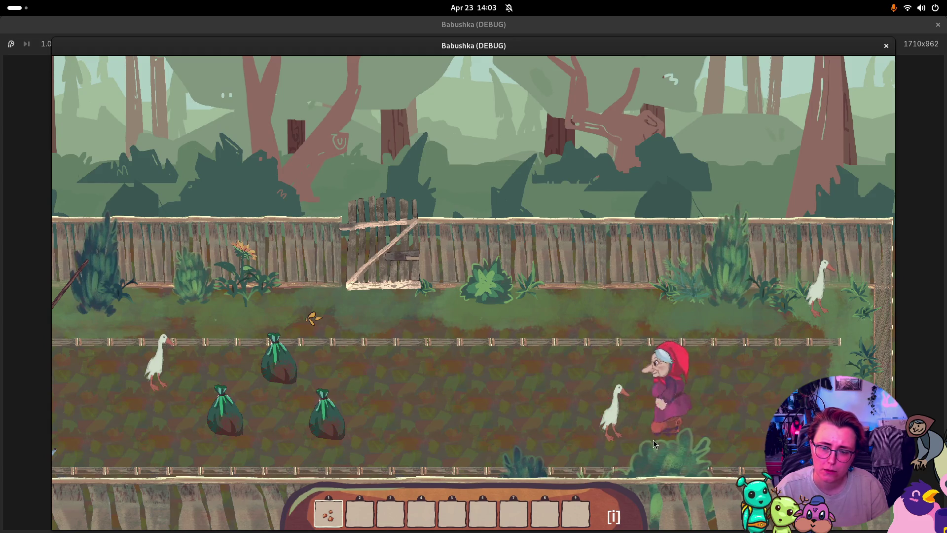
key(a)
key(d)
- Walk Babushka toward the well collecting the mushroom, past the gate, then stop the game
key(w)
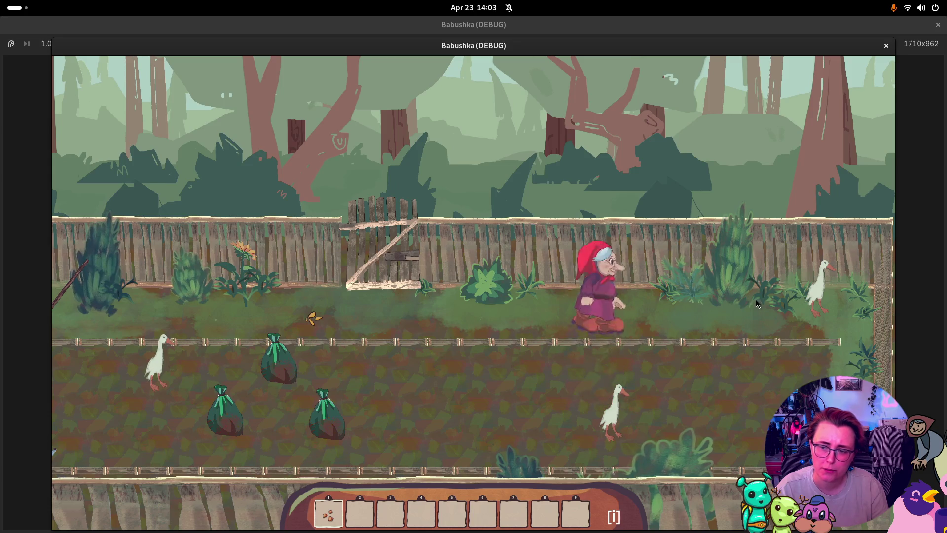
key(d)
key(s)
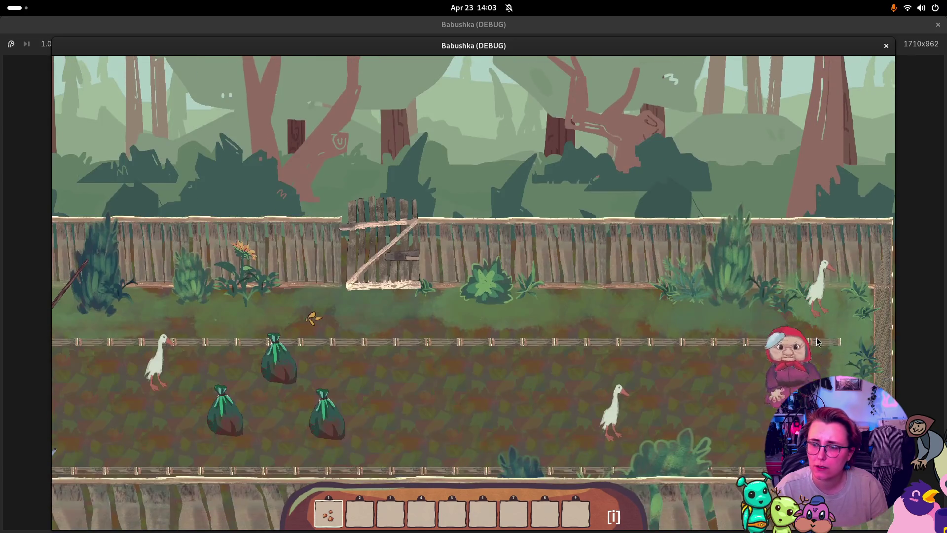
key(a)
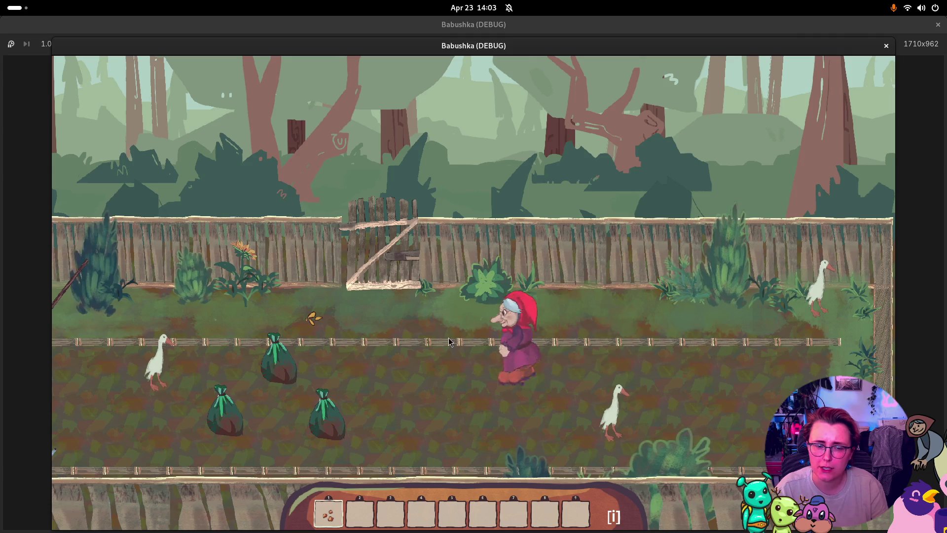
key(a)
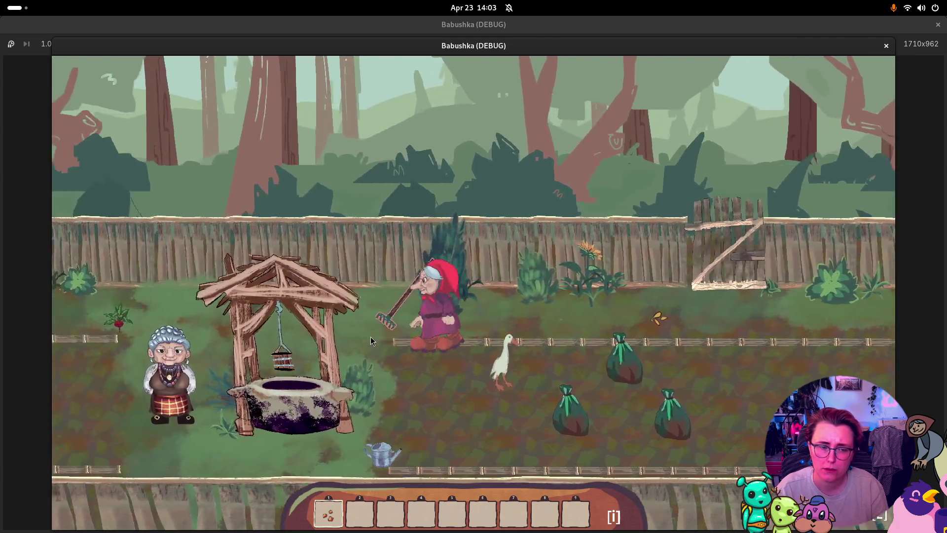
key(a)
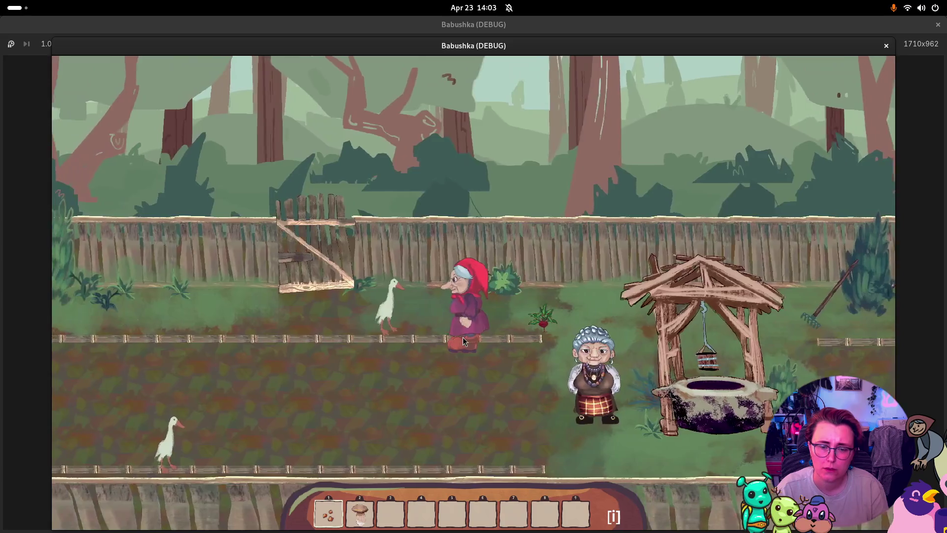
key(a)
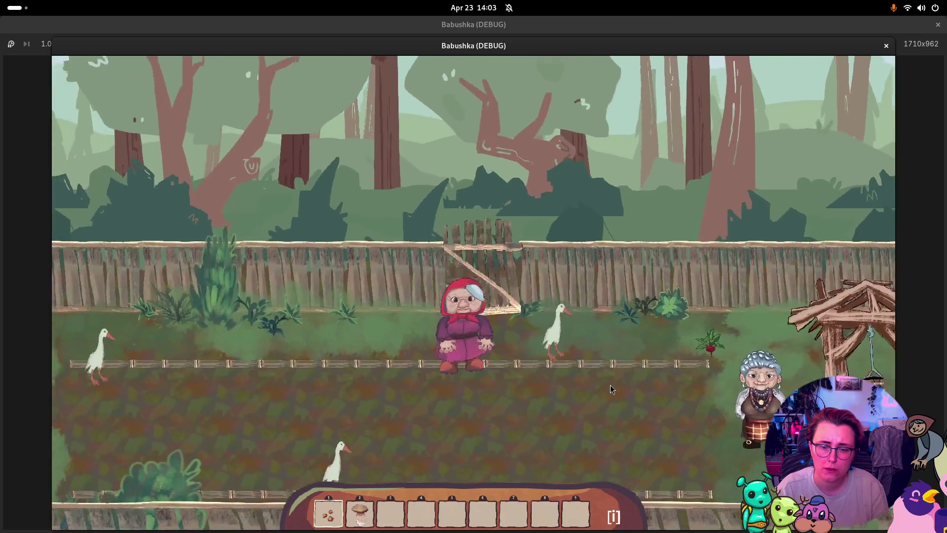
key(d)
key(w)
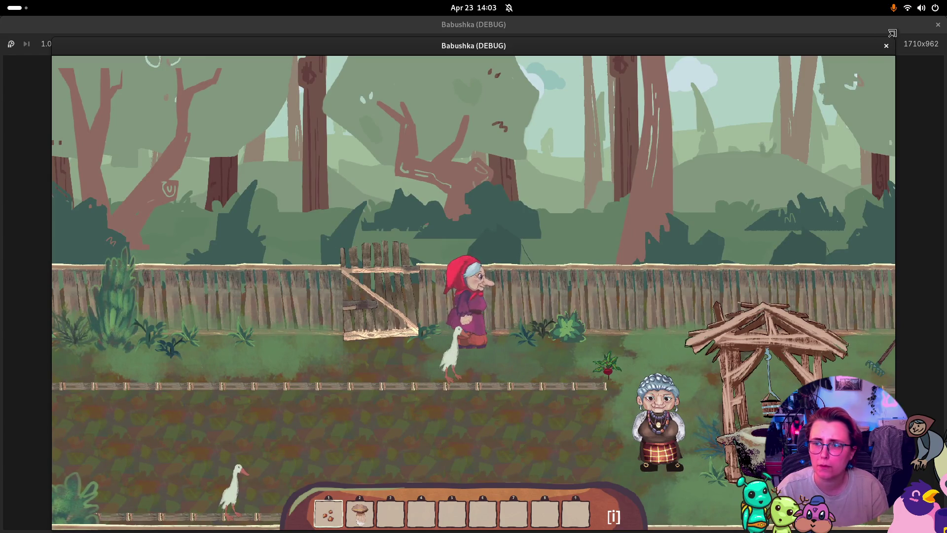
click(886, 45)
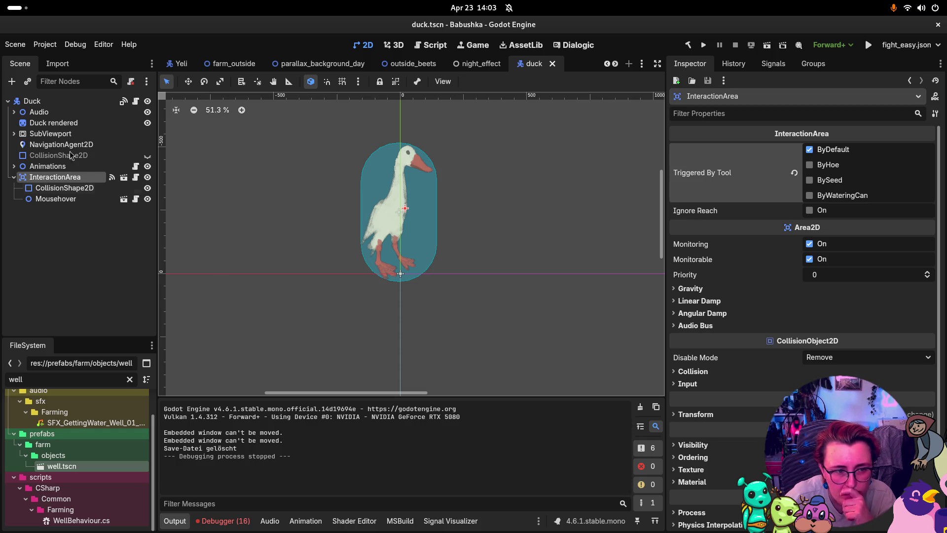
- Disconnect the Interact → CollisionShape2D::set_disabled signal and save the duck scene
click(773, 64)
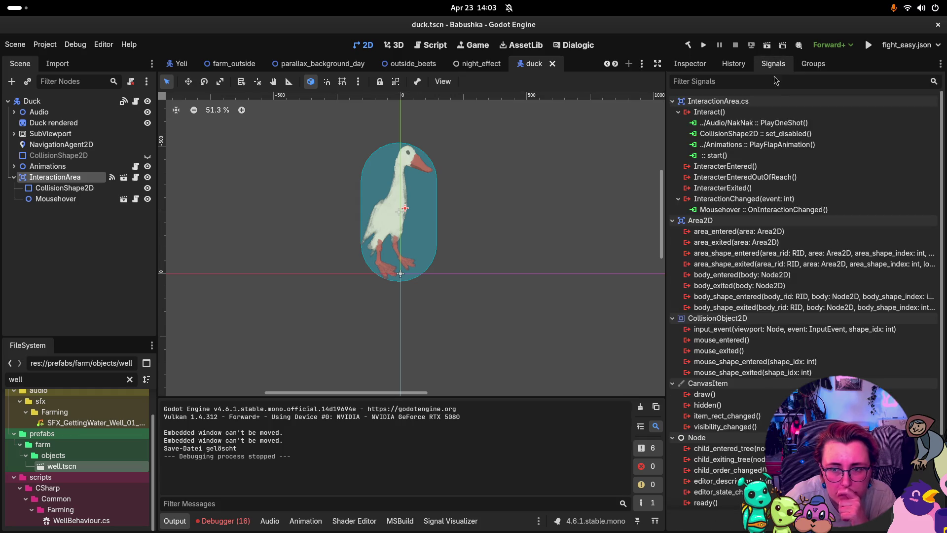
click(781, 133)
click(871, 530)
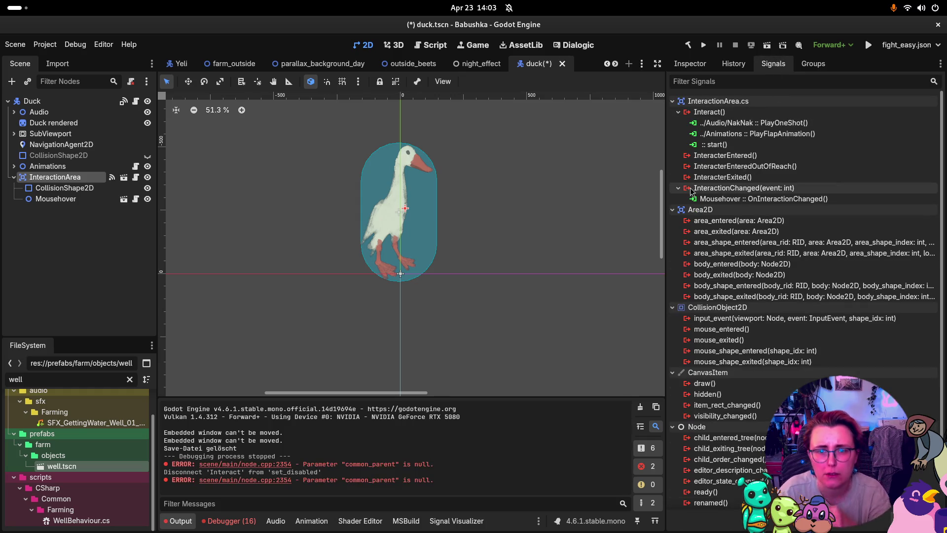
key(ctrl+s)
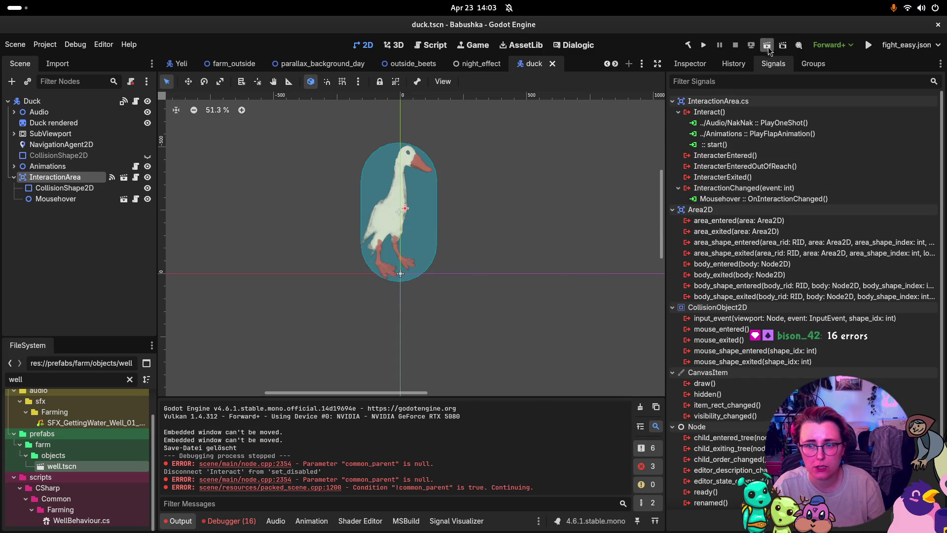
- Run and close the game, clear the Debugger errors, switch to Output, and launch again
click(703, 46)
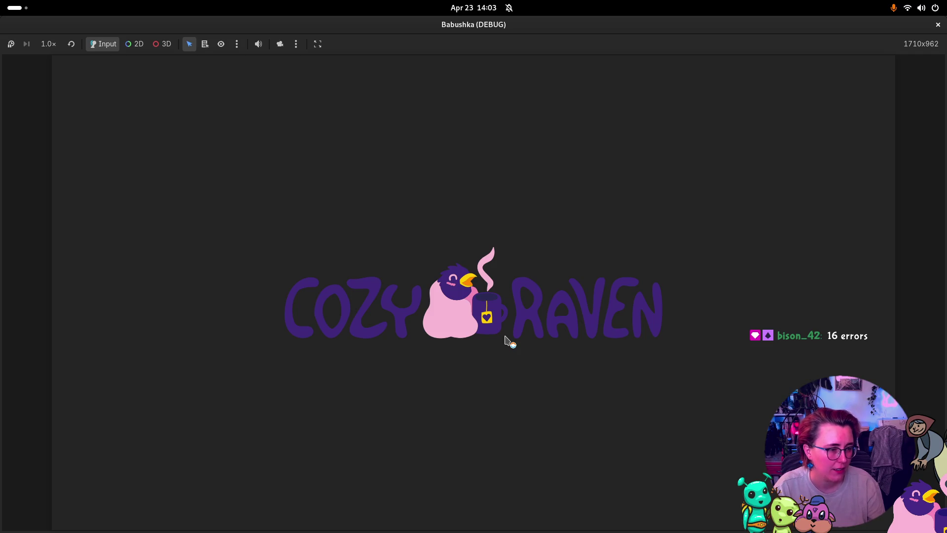
click(939, 25)
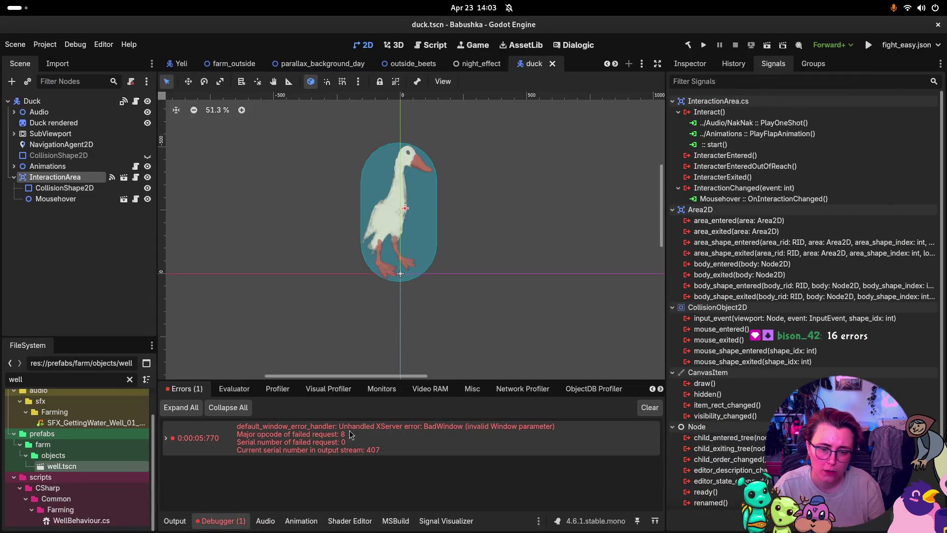
double_click(350, 430)
double_click(349, 430)
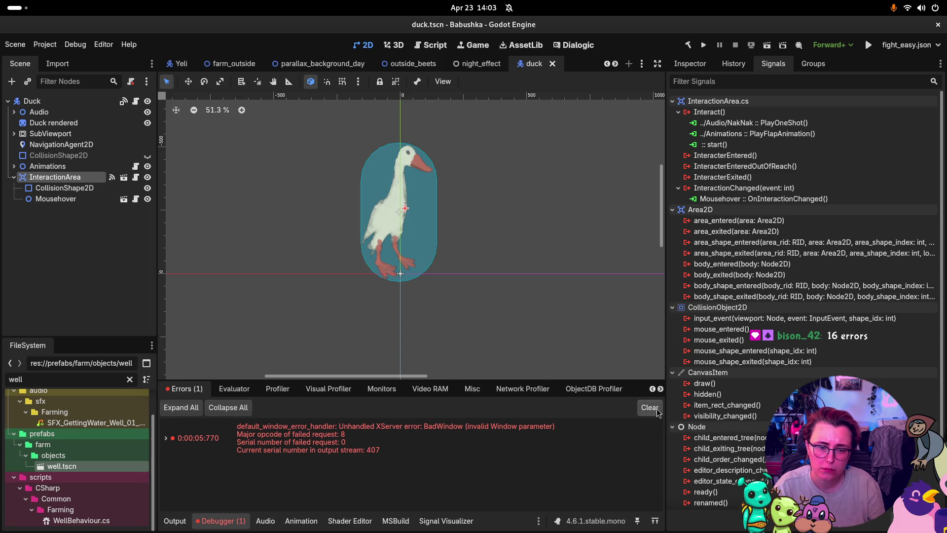
click(650, 408)
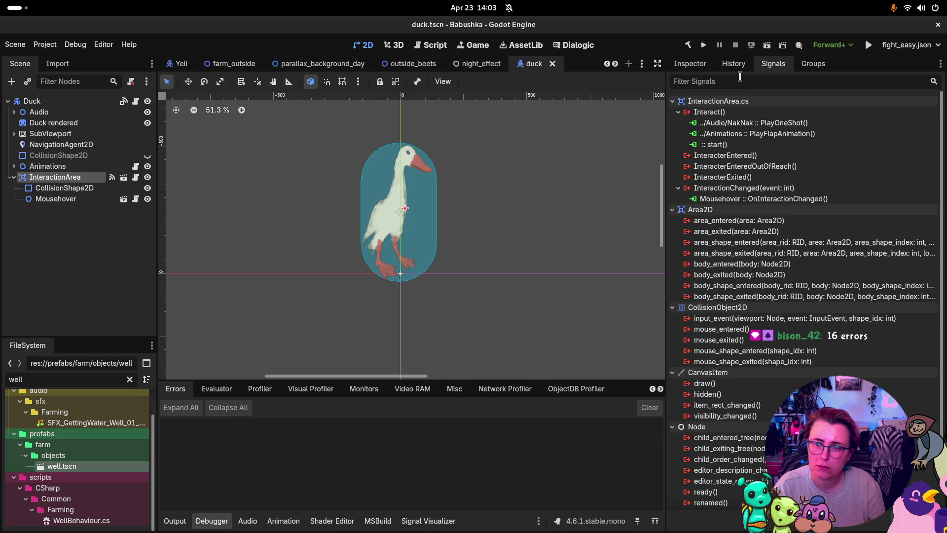
click(183, 517)
click(704, 45)
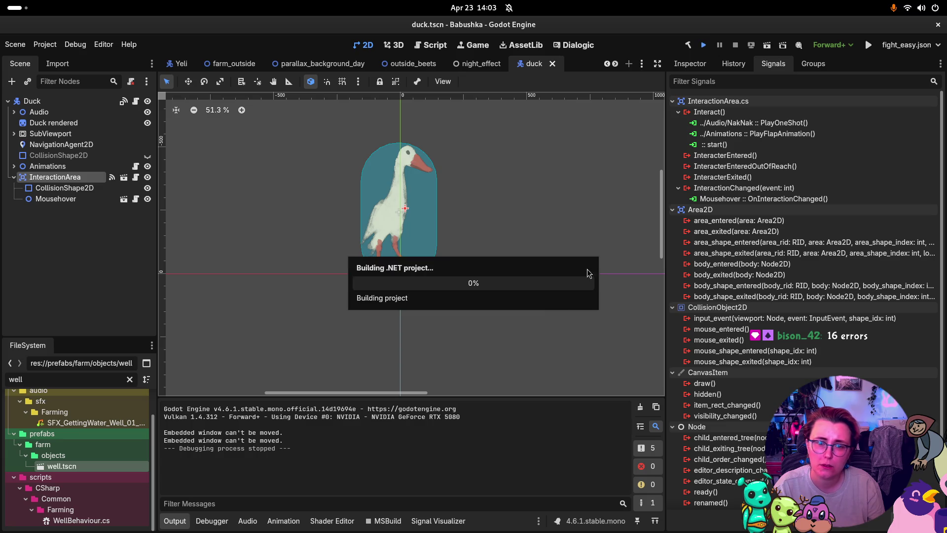
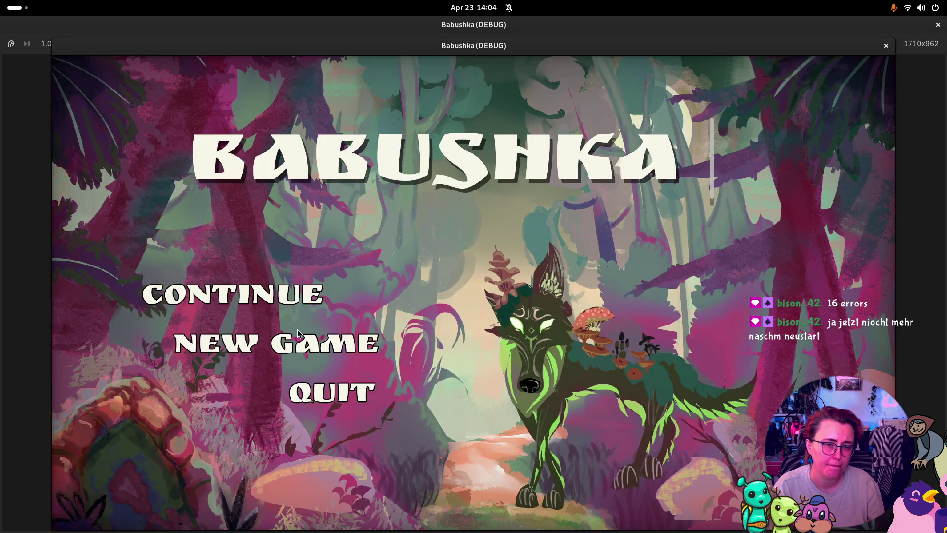
- Start a new game in the running Babushka build, check the garden, then close the debug window
click(299, 340)
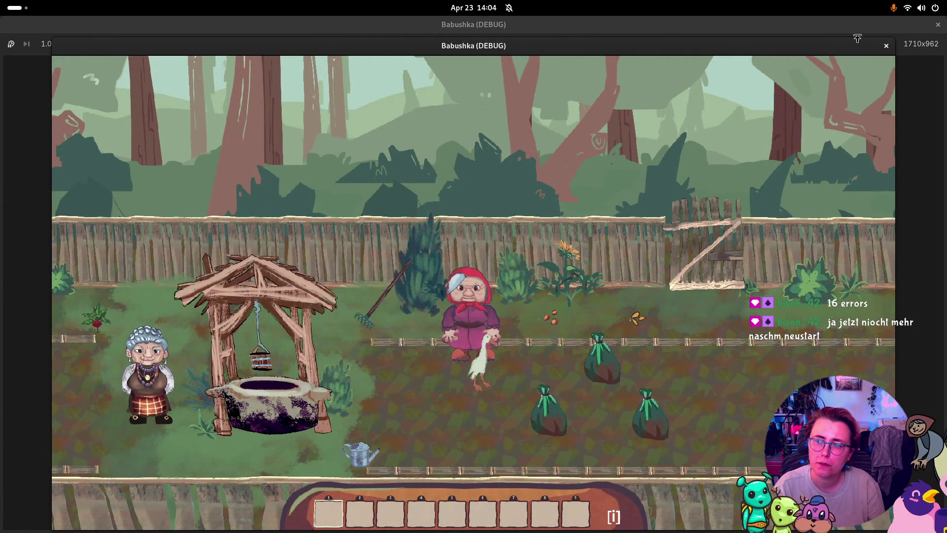
click(886, 46)
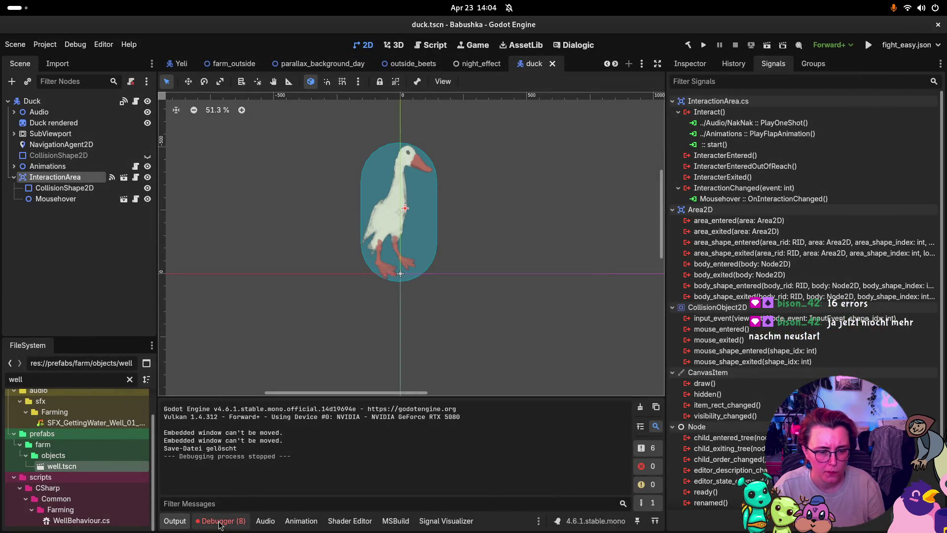
- Follow a NullReferenceException from the Debugger to HoverOutline.cs _Ready in Rider, then return to Godot
click(221, 525)
double_click(475, 434)
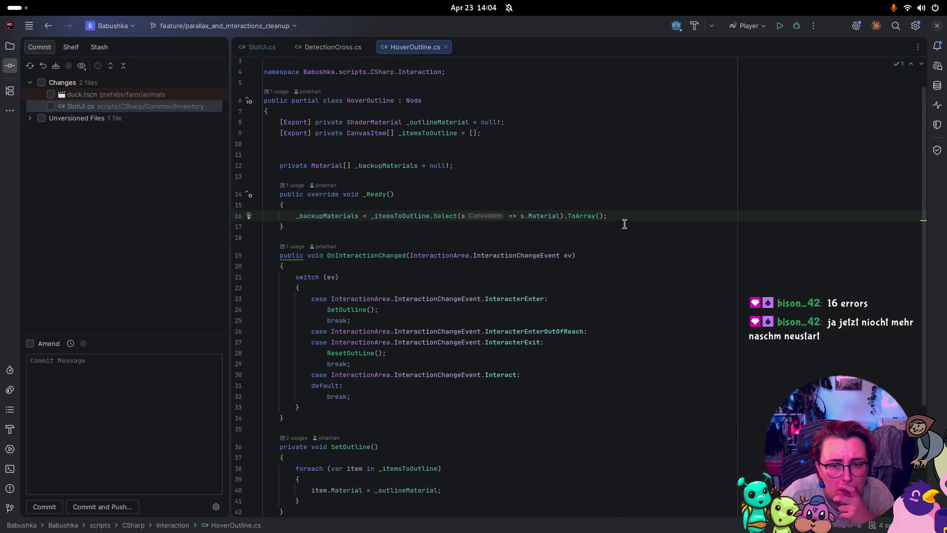
mouse_move(418, 212)
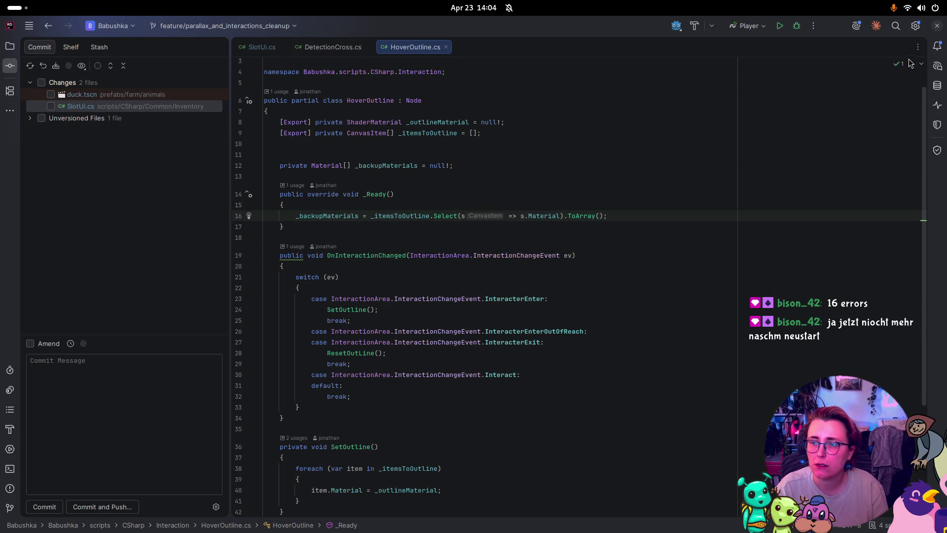
key(super)
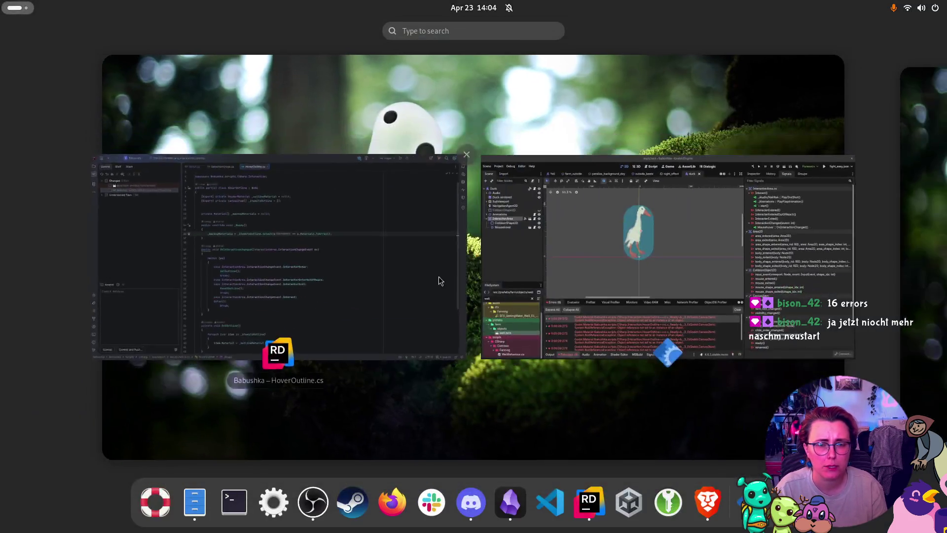
click(590, 262)
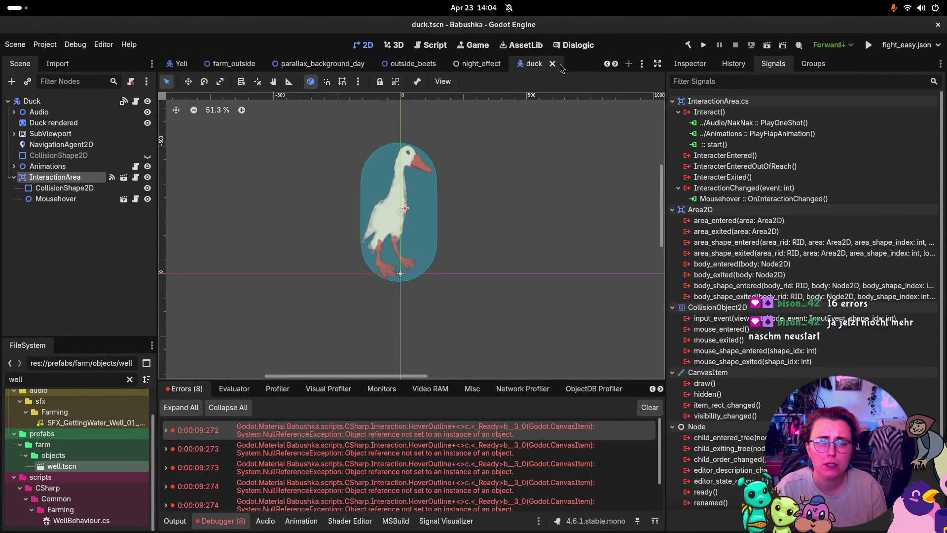
- Put Duck rendered into Mousehover's Items To Outline element 0, save duck.tscn, and run the project
click(113, 198)
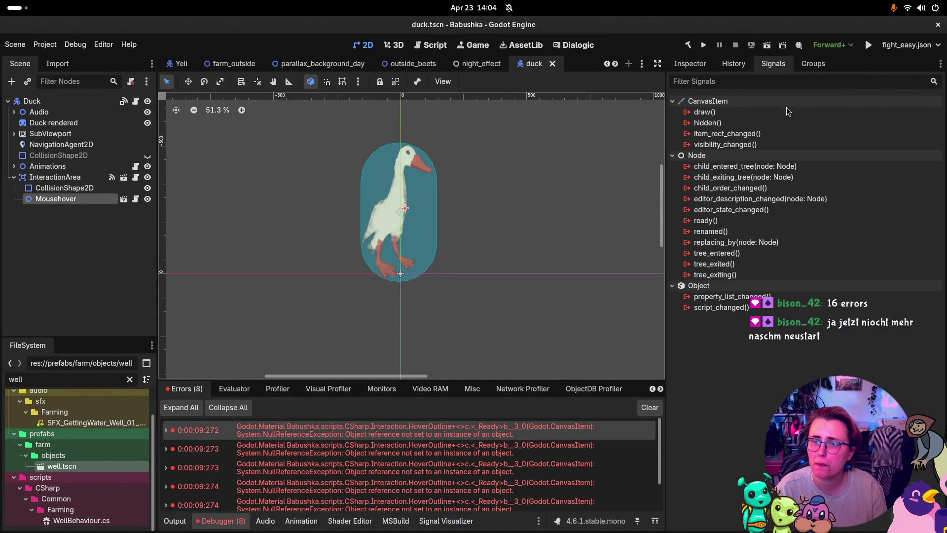
click(688, 66)
click(872, 162)
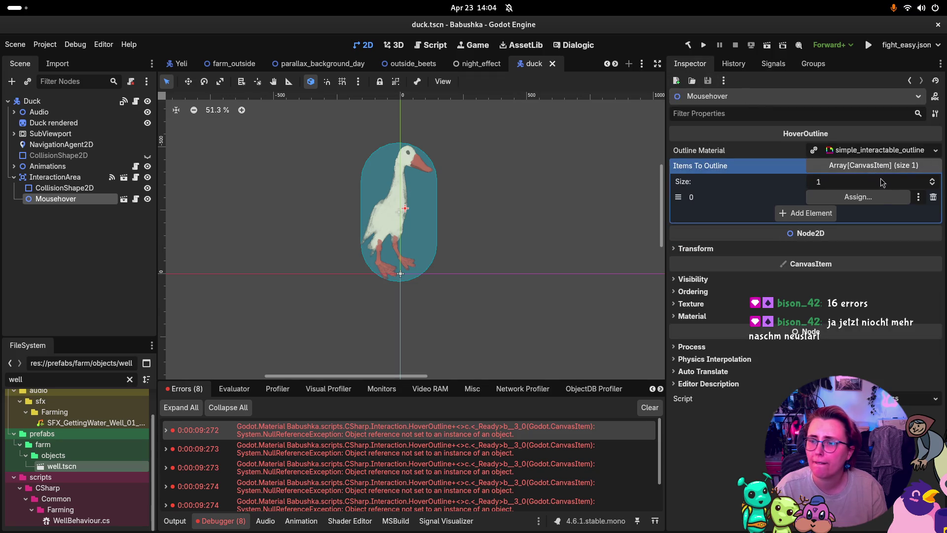
mouse_move(68, 128)
mouse_down()
mouse_move(755, 203)
mouse_move(881, 201)
mouse_up()
key(ctrl+s)
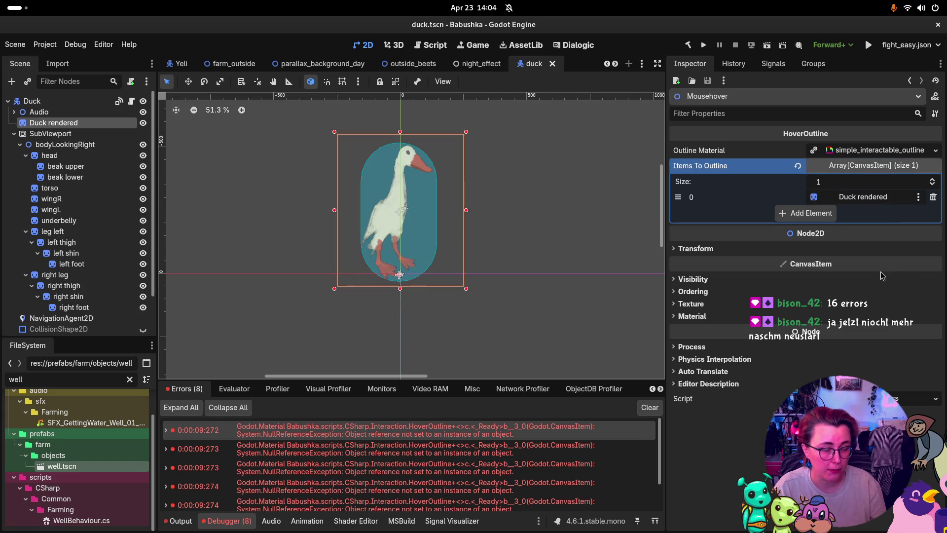
click(705, 44)
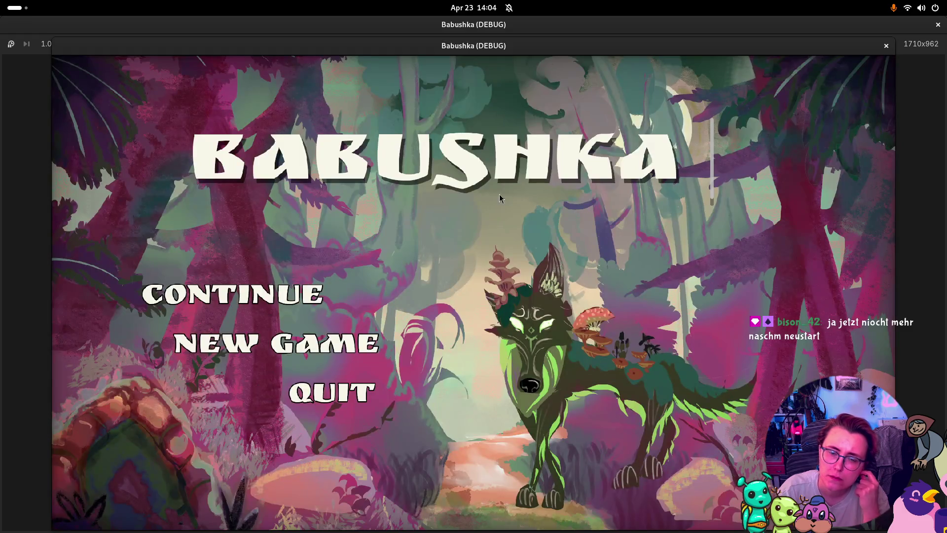
- Start a new game, walk Babushka around the goose to test the hover outline, then stop the game
click(343, 335)
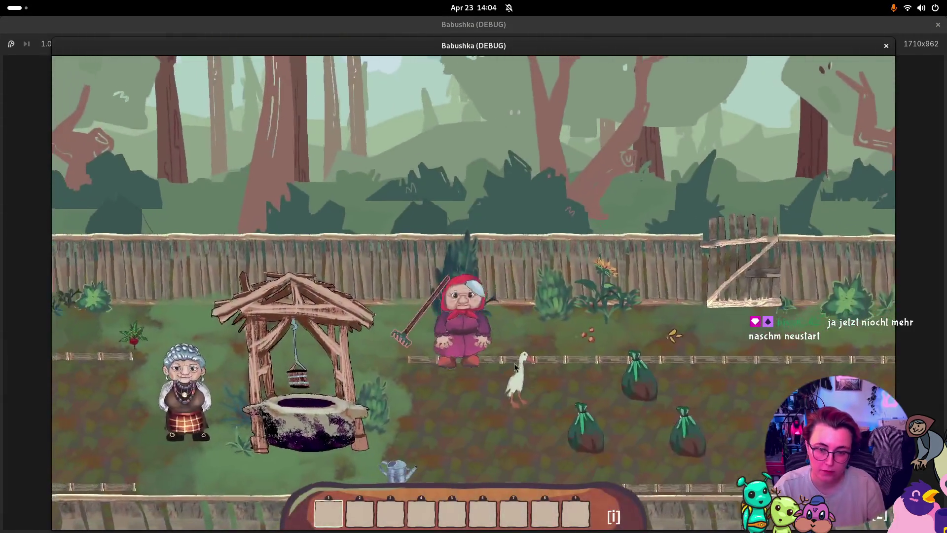
key(s)
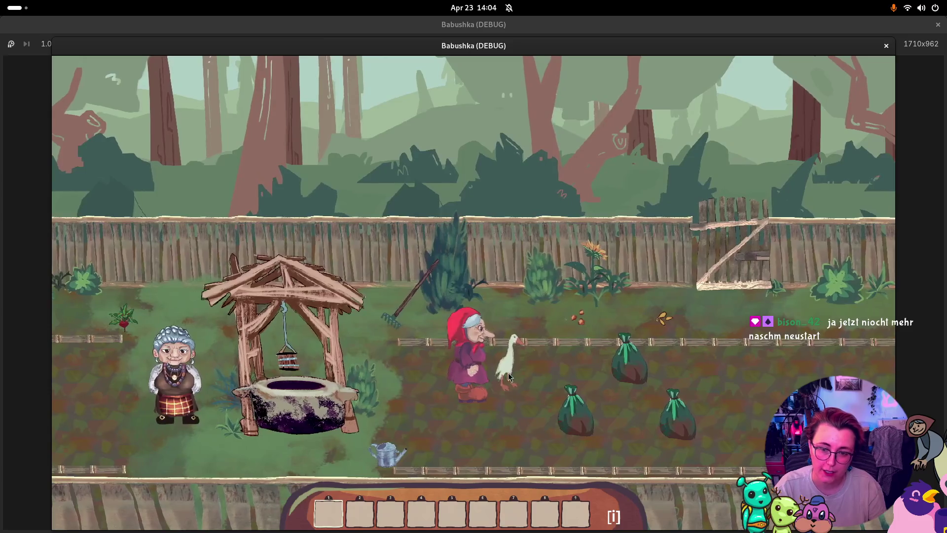
key(w)
key(s)
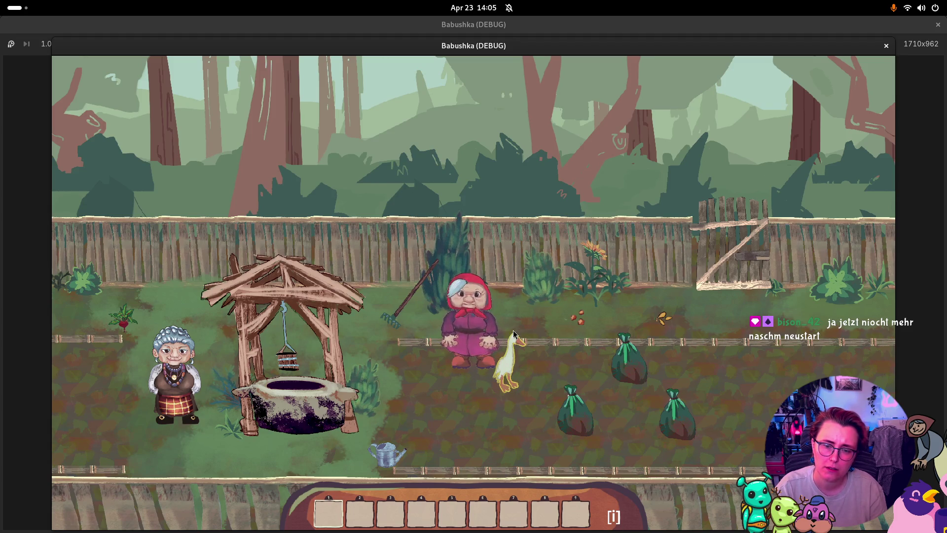
click(505, 411)
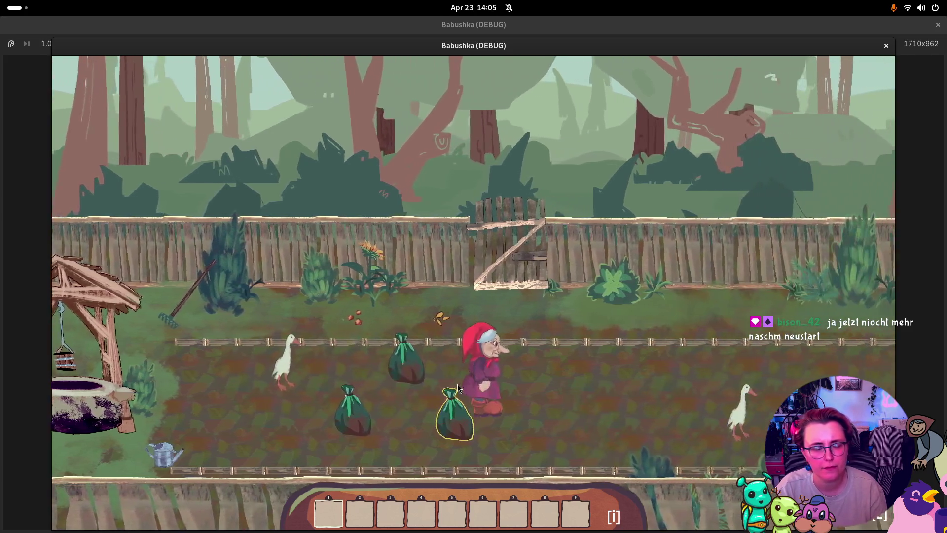
click(457, 384)
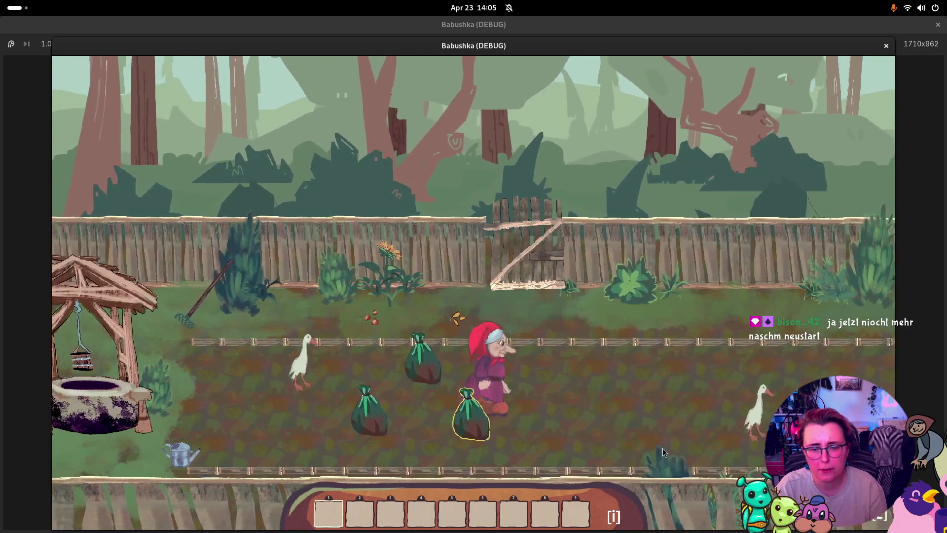
click(662, 448)
click(612, 420)
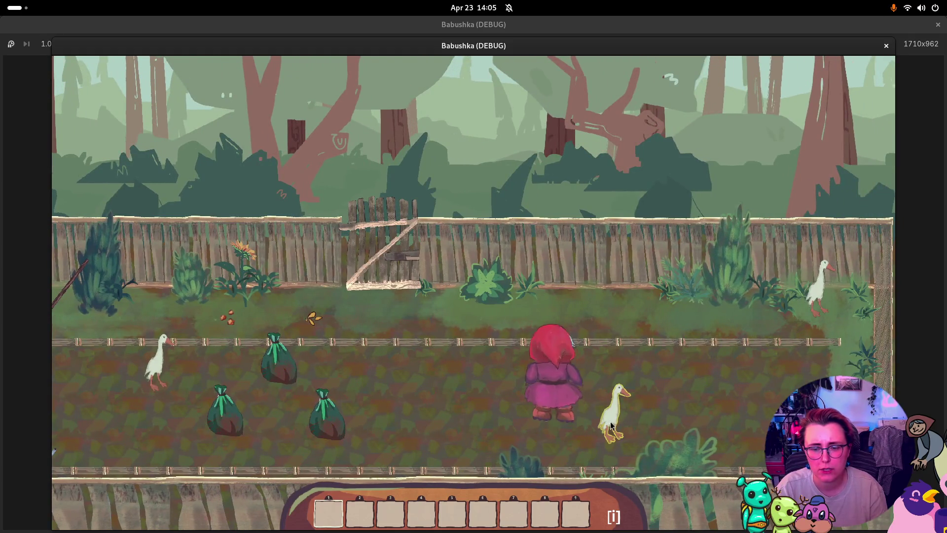
click(887, 46)
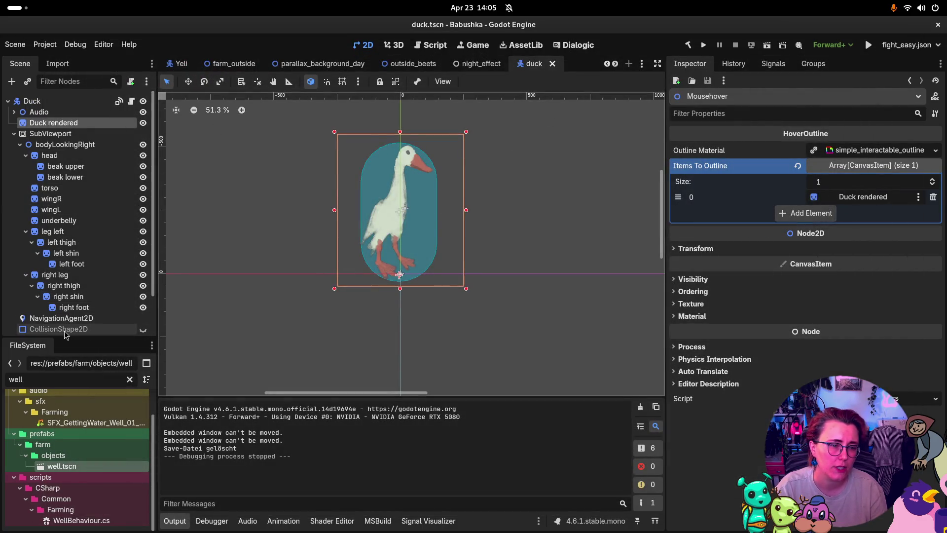
- Make the duck's body CollisionShape2D visible with process mode Inherit, save, and run the project
click(109, 329)
click(143, 329)
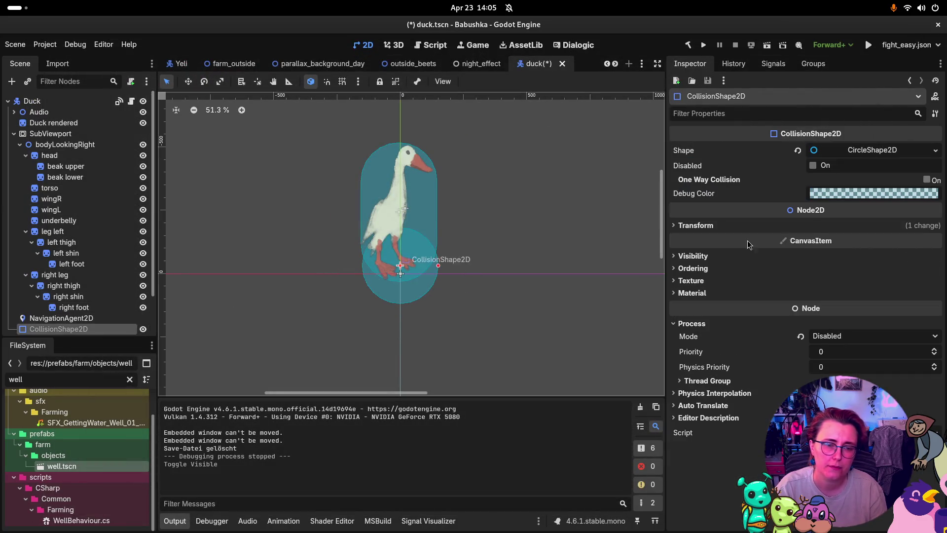
scroll(55, 290, down, 3)
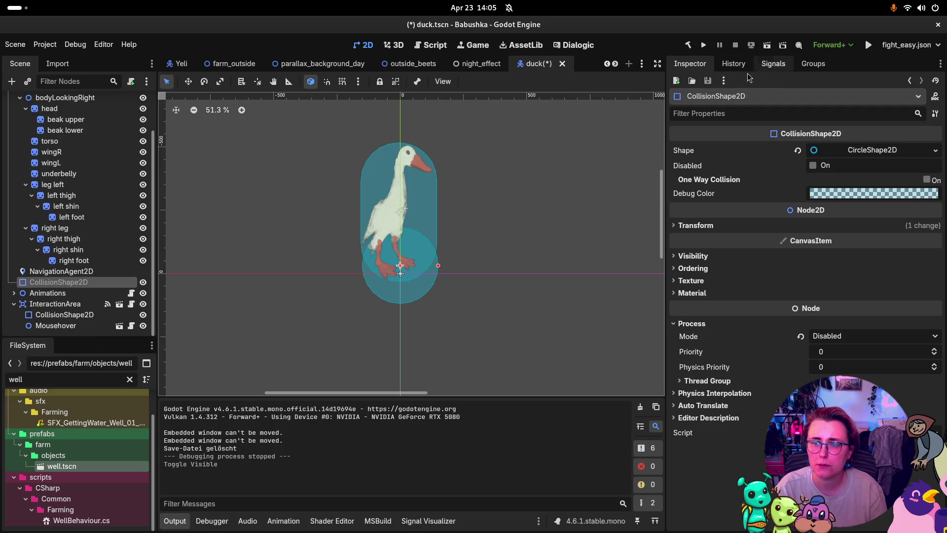
click(860, 336)
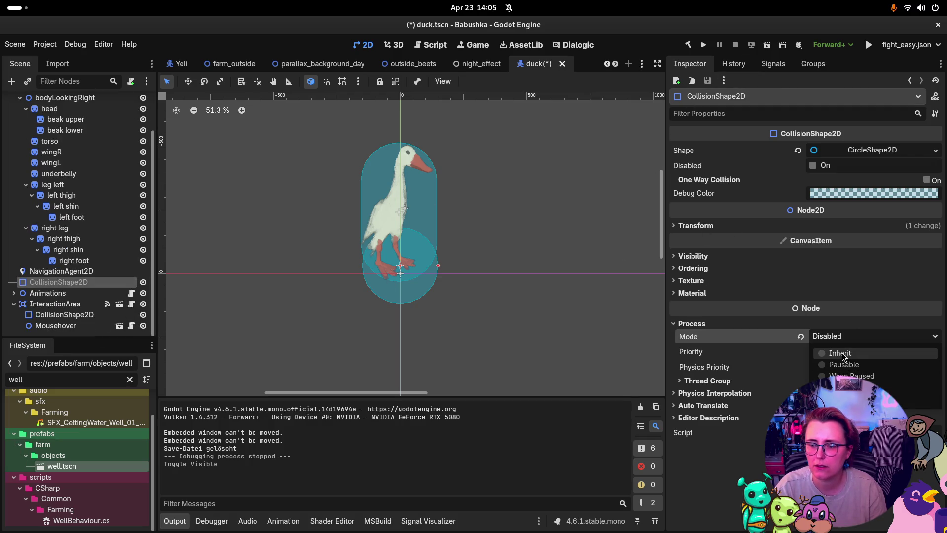
click(838, 355)
key(ctrl+s)
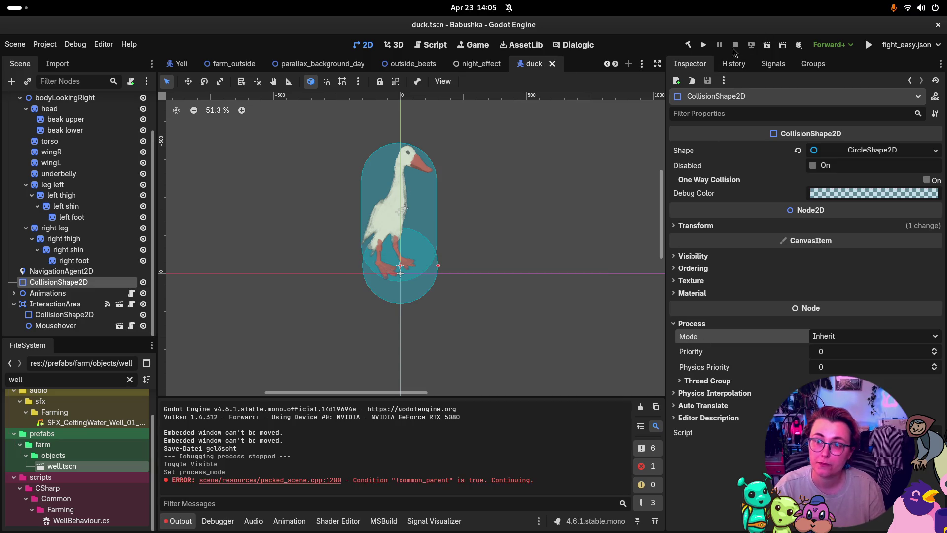
click(704, 45)
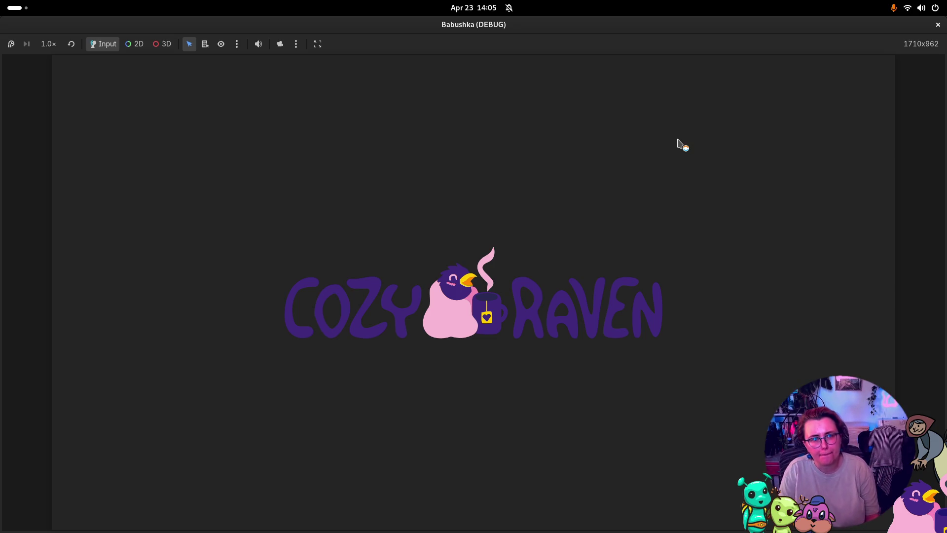
- In the game window, start a new game, walk Babushka to the goose by the fence, then quit with F8
key(super)
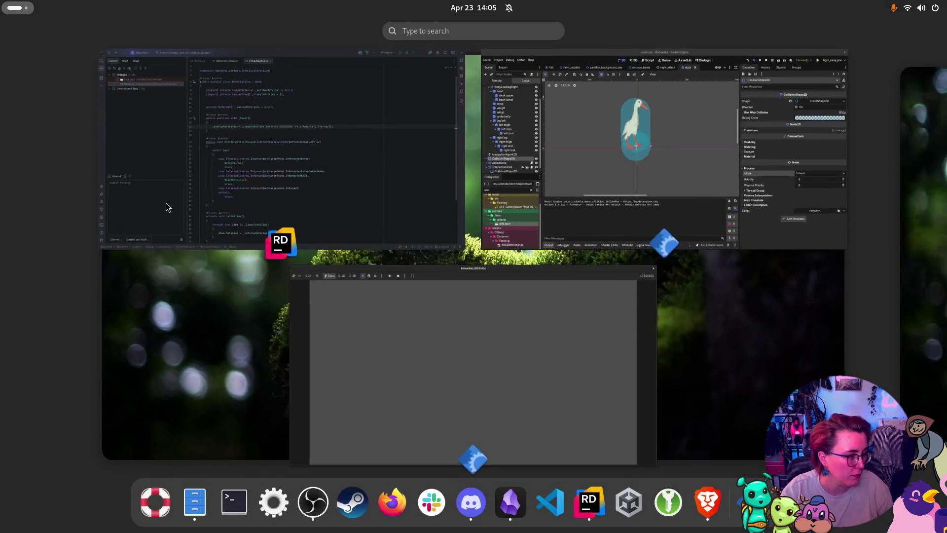
key(super)
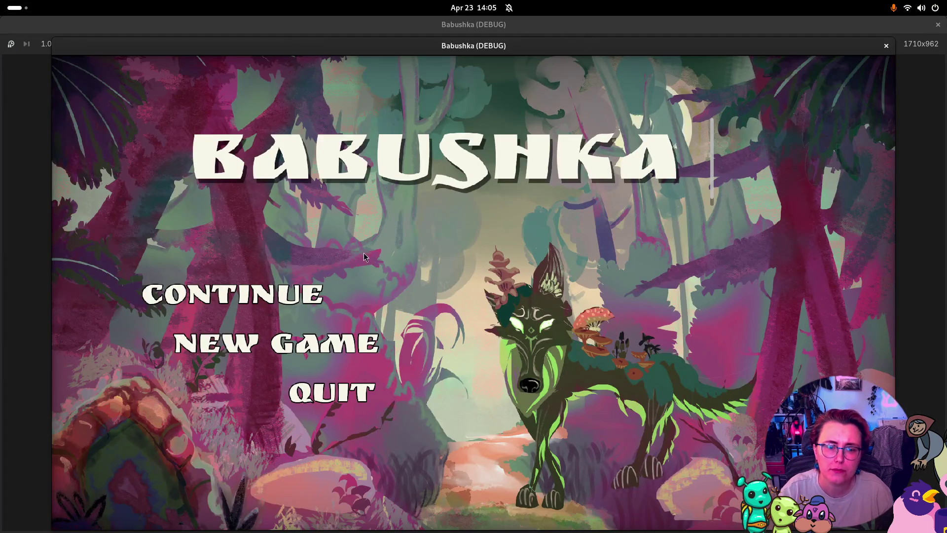
click(346, 344)
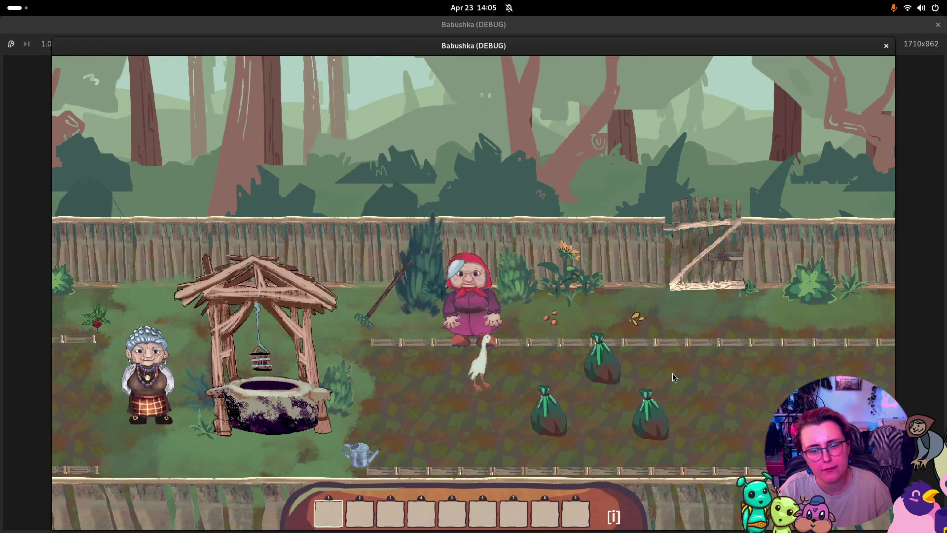
click(711, 342)
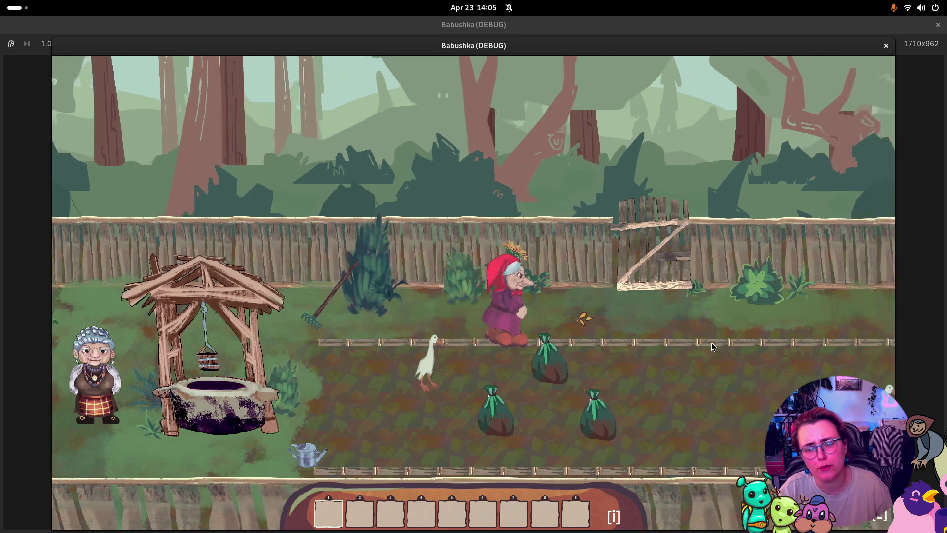
click(759, 408)
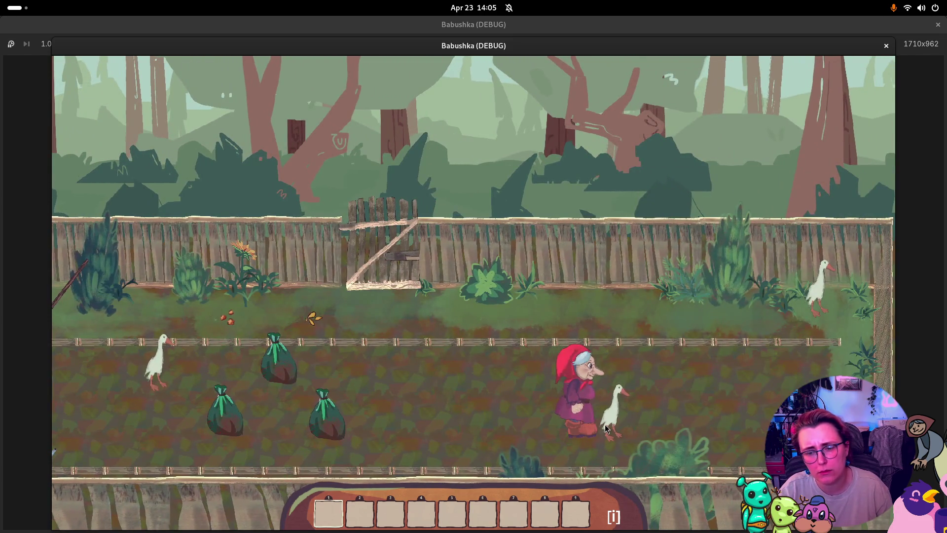
click(824, 291)
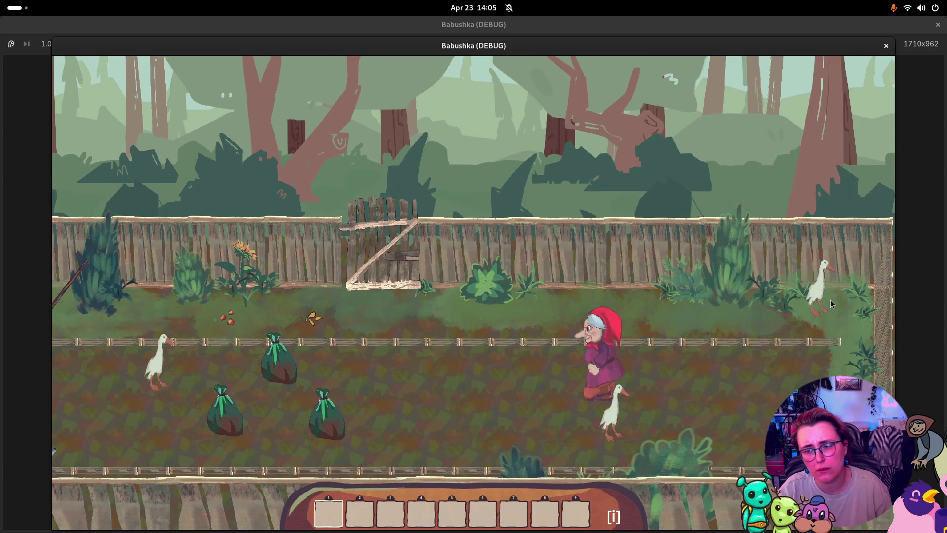
key(F8)
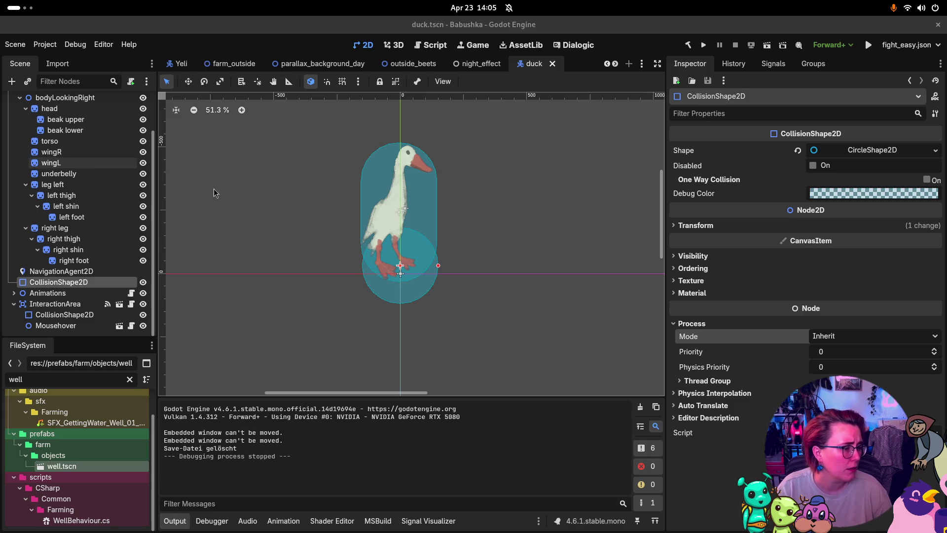
- Select InteractionArea and disconnect its Interact() signal from start() in the Signals tab
click(461, 259)
click(392, 295)
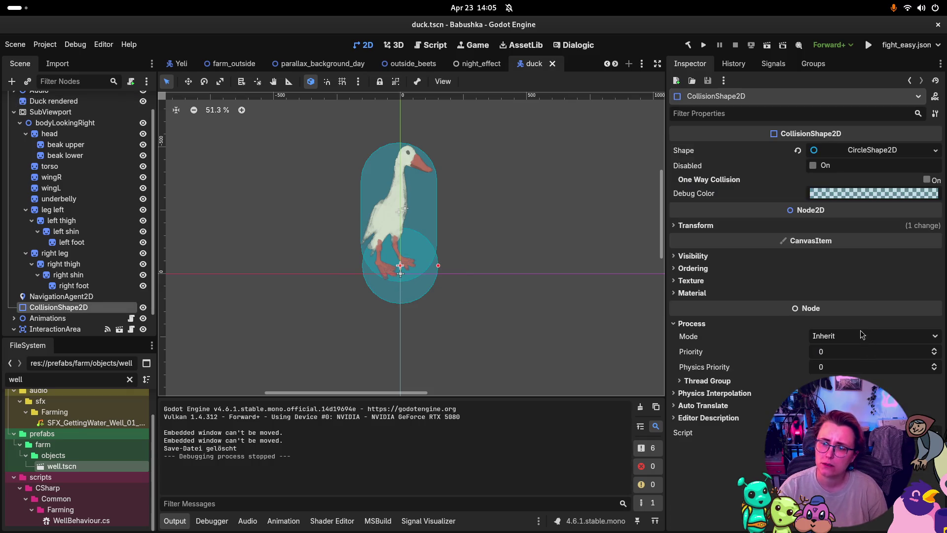
click(61, 296)
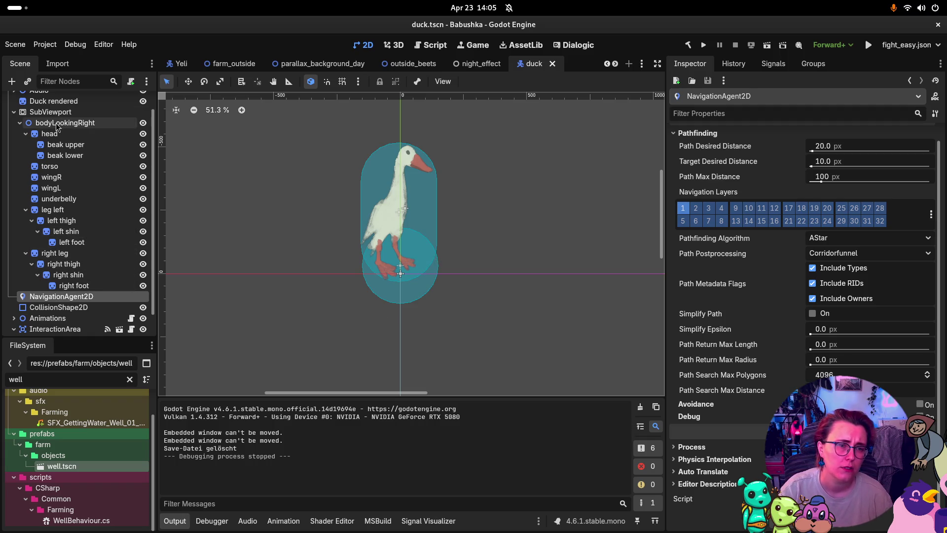
scroll(82, 220, down, 1)
click(55, 304)
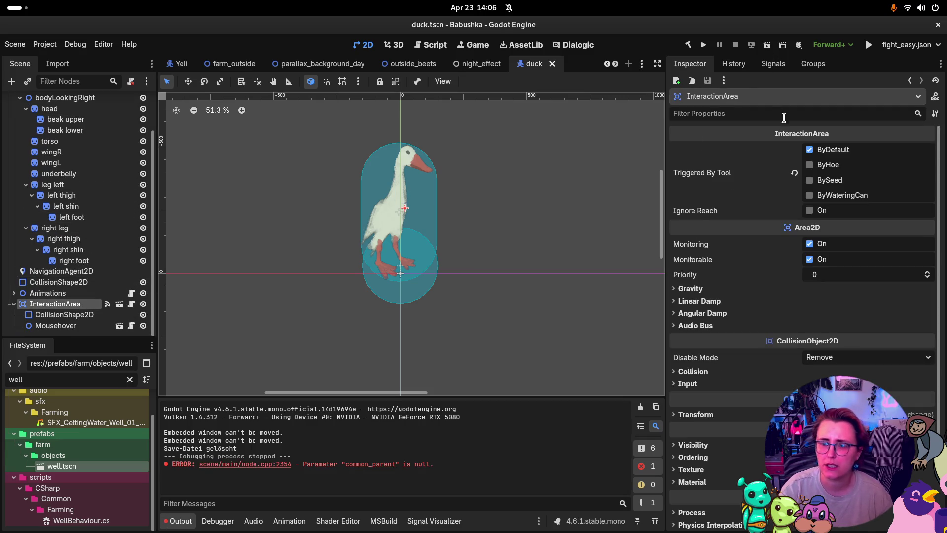
click(781, 68)
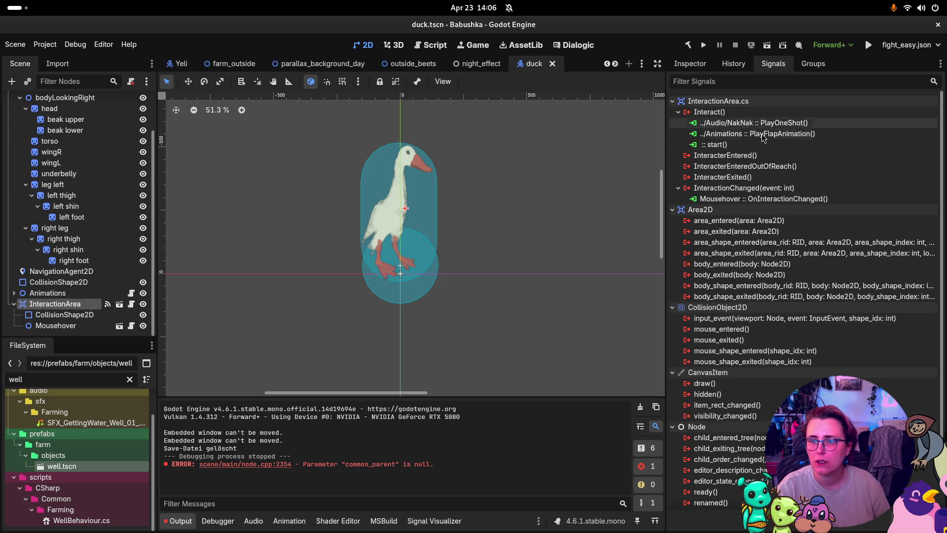
click(755, 147)
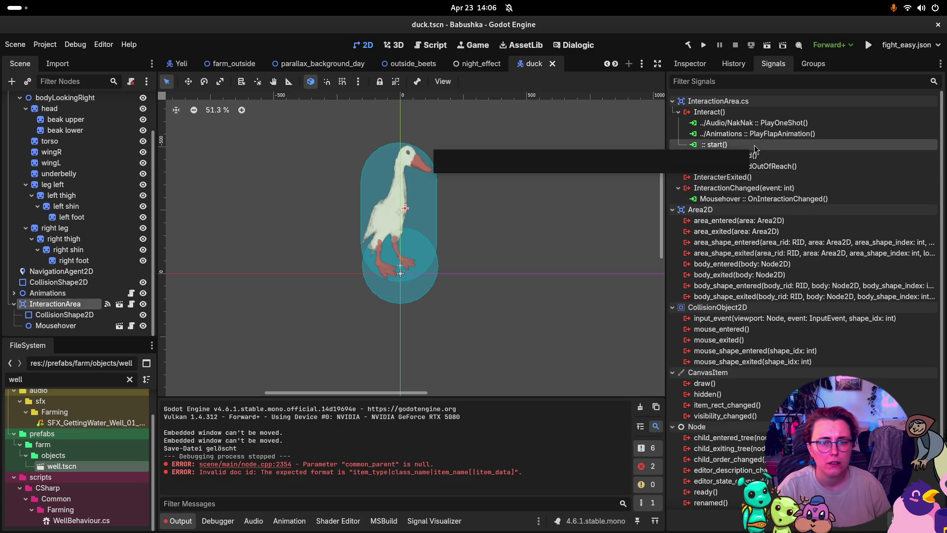
key(Delete)
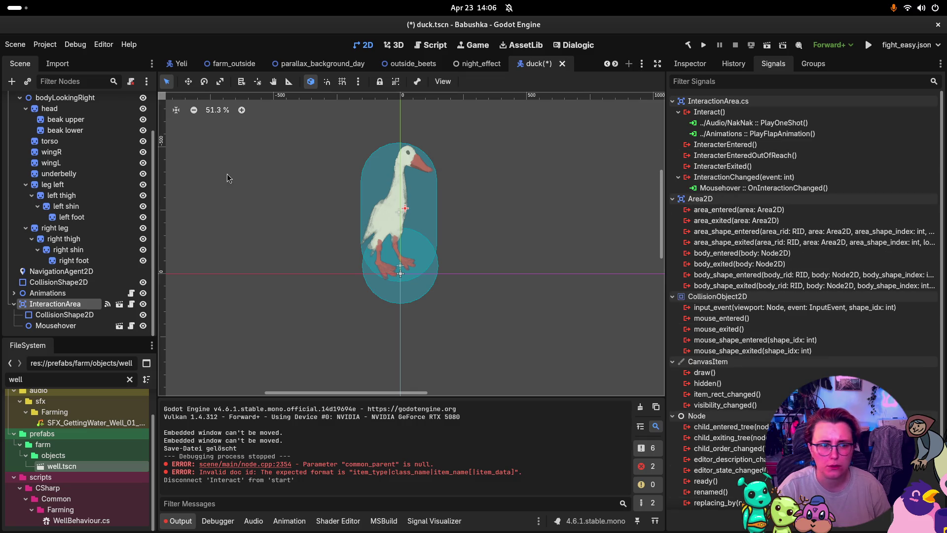
- Begin connecting Interact() to a new method, filter the nodes by 'De', then cancel the Connect dialog
click(713, 114)
double_click(713, 115)
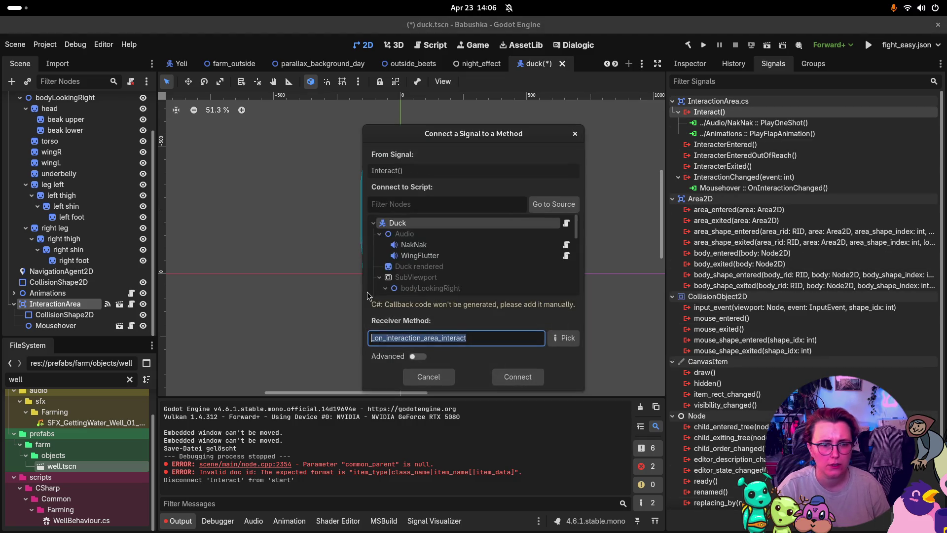
scroll(456, 242, down, 5)
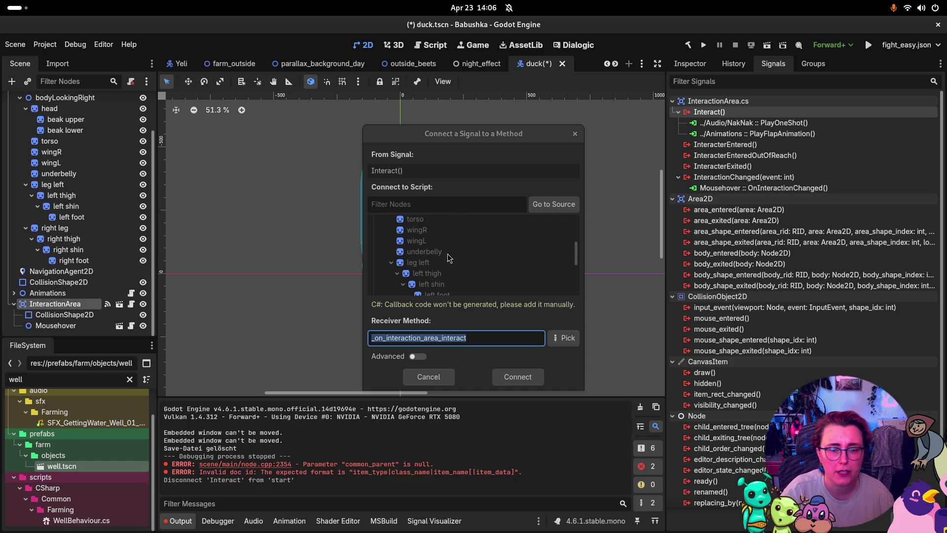
scroll(449, 256, up, 5)
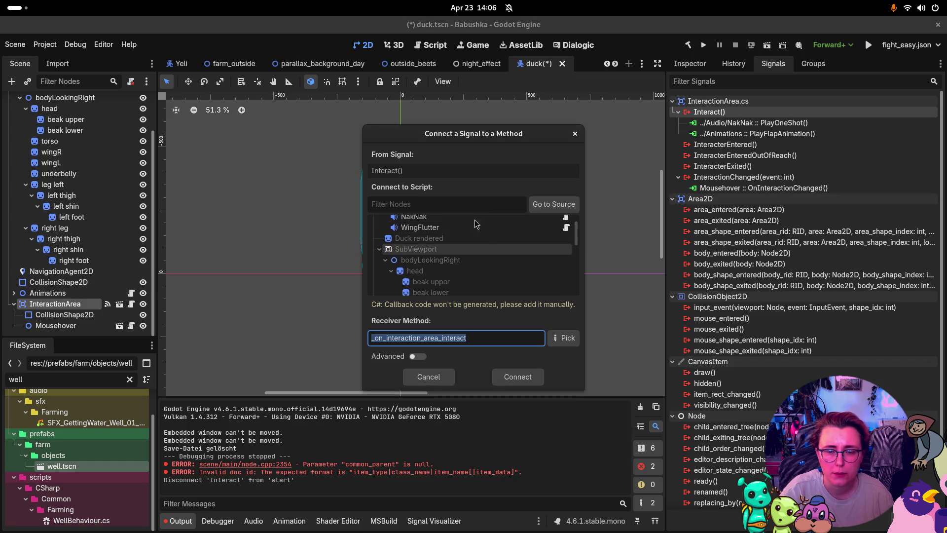
click(464, 204)
text(Delay)
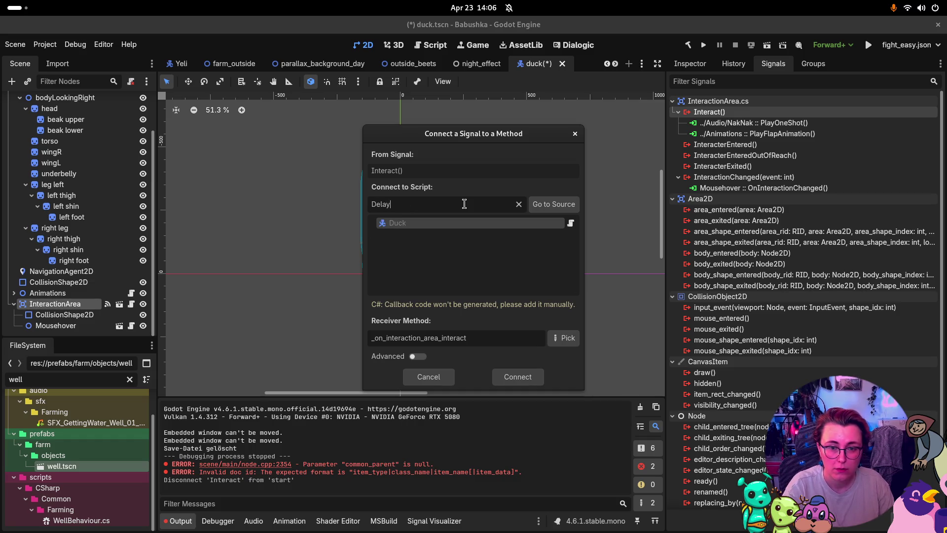
click(440, 379)
- Glance at Rider, return to Godot, and undo to restore Interact's connection to start()
key(super)
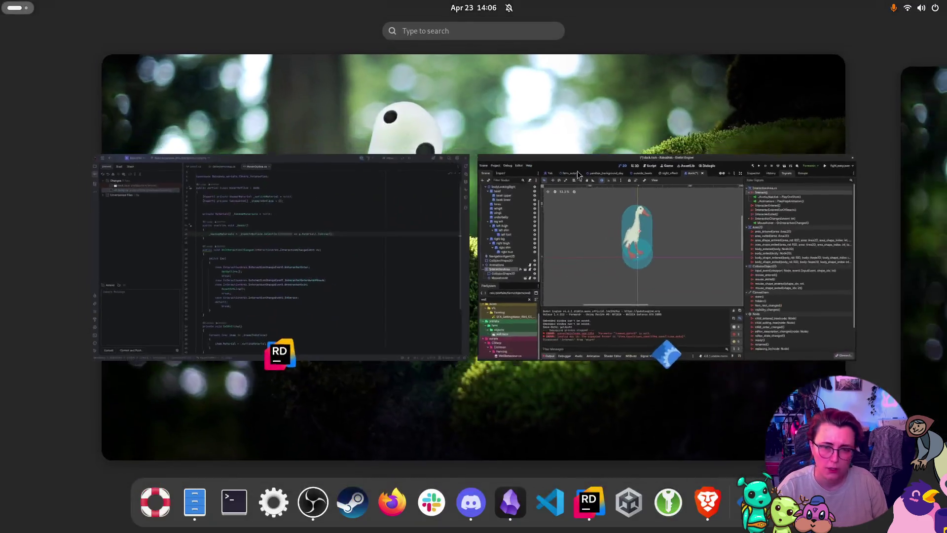
click(306, 266)
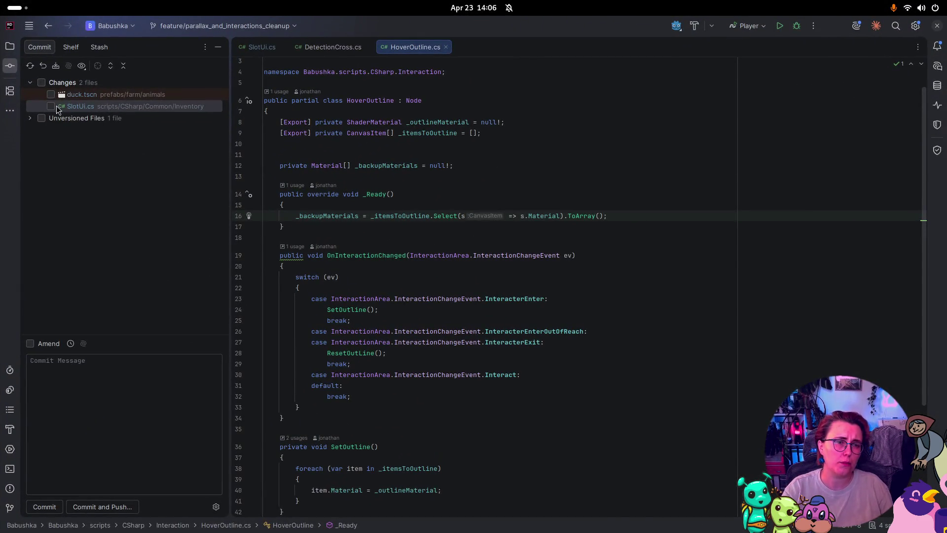
key(super)
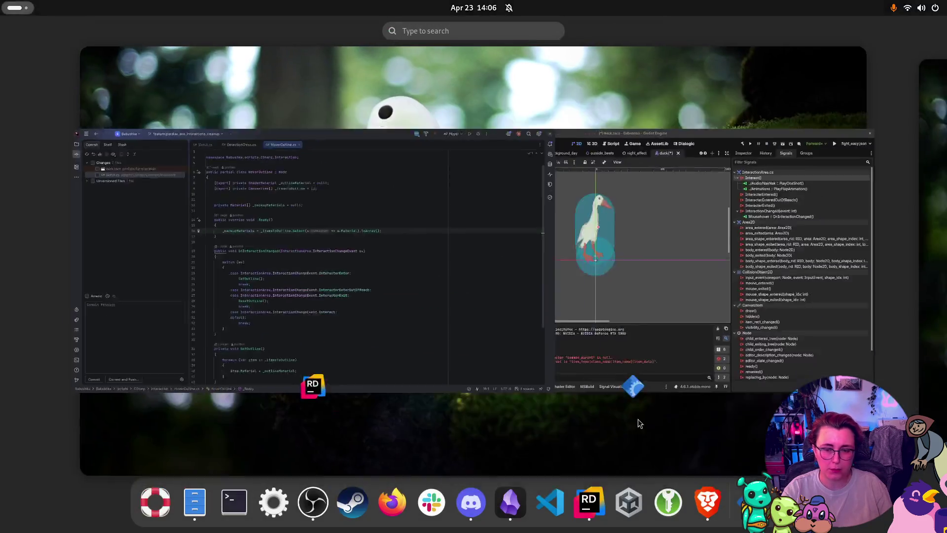
click(692, 277)
key(ctrl+z)
key(ctrl+z)
key(ctrl+z)
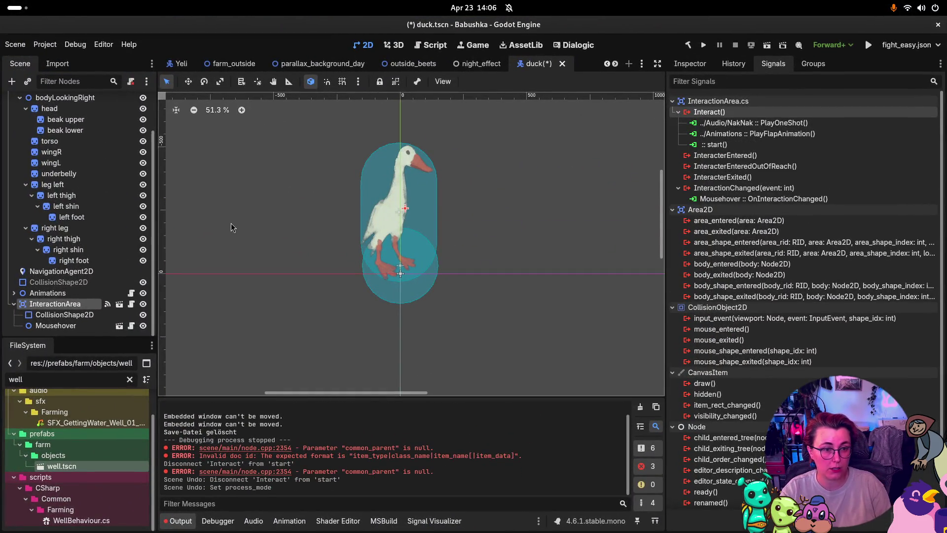
- Undo the node removal, move DelayedWalking under Duck rendered, and delete the 'duck interaction' node
key(ctrl+z)
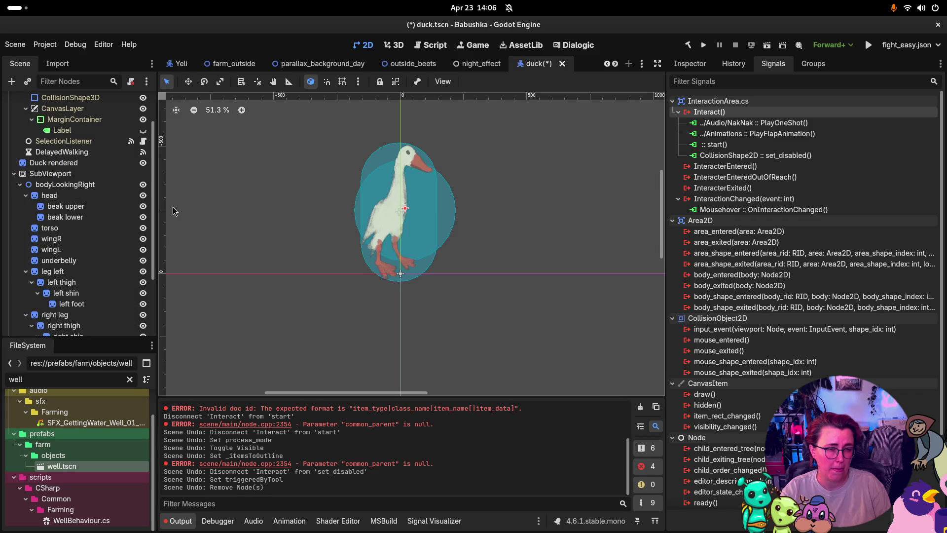
scroll(84, 207, up, 3)
drag(82, 204, 49, 216)
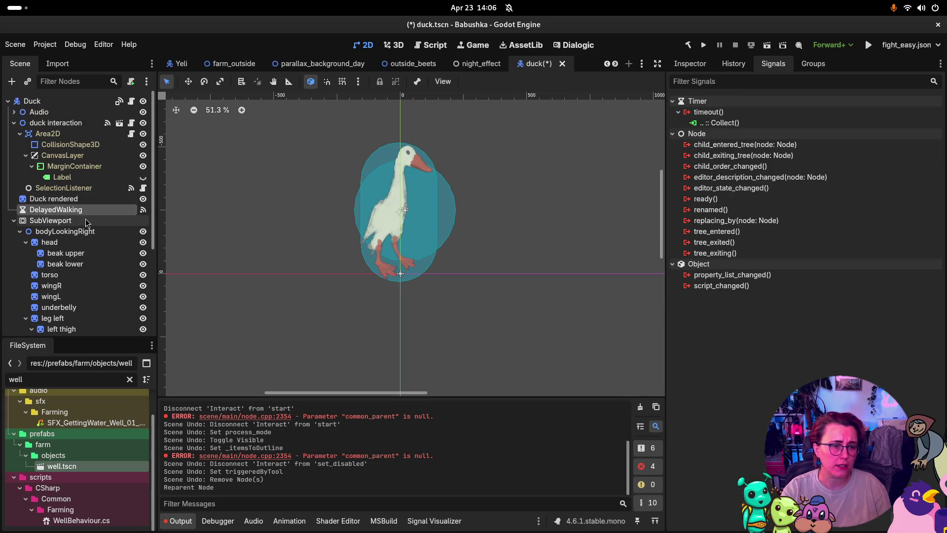
click(29, 124)
key(Delete)
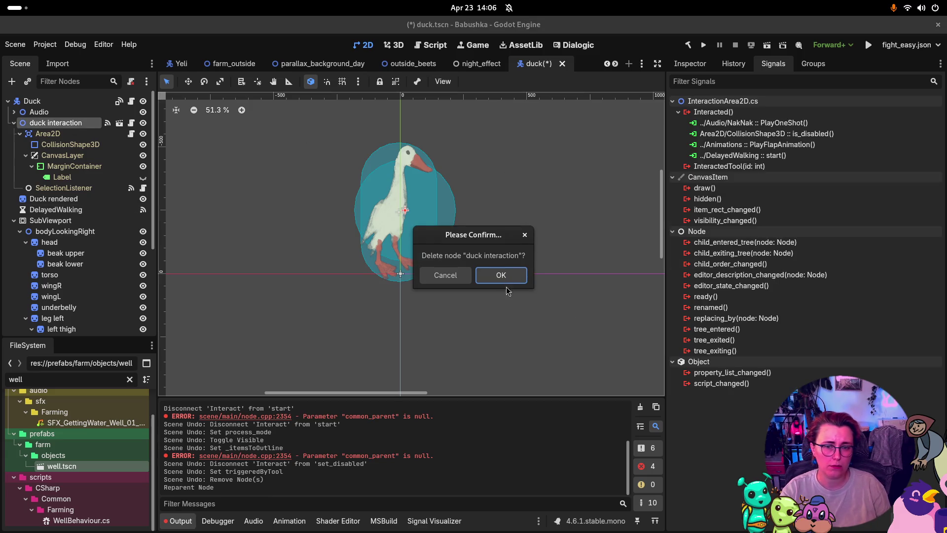
click(502, 278)
- Make CollisionShape2D visible with process mode Inherit, review InteractionArea's signals, and save duck.tscn
scroll(69, 252, down, 3)
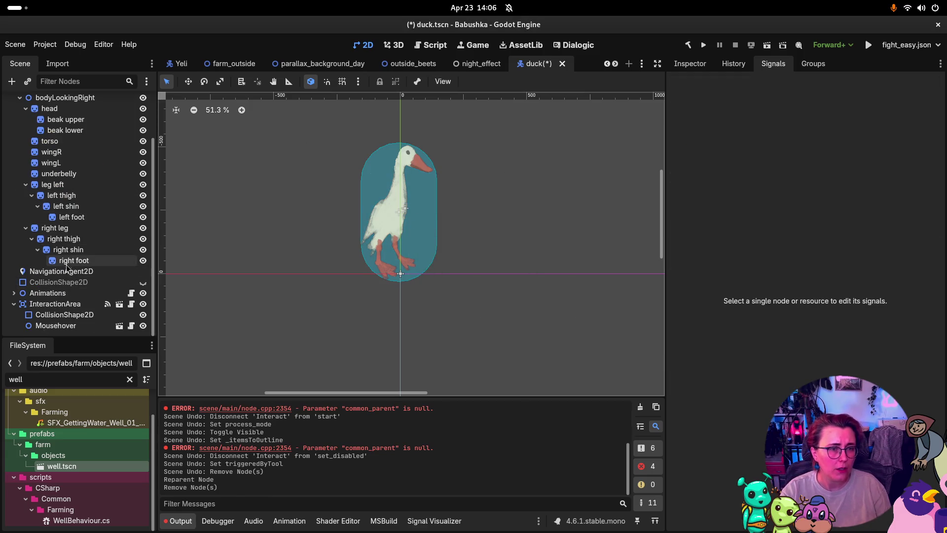
click(58, 282)
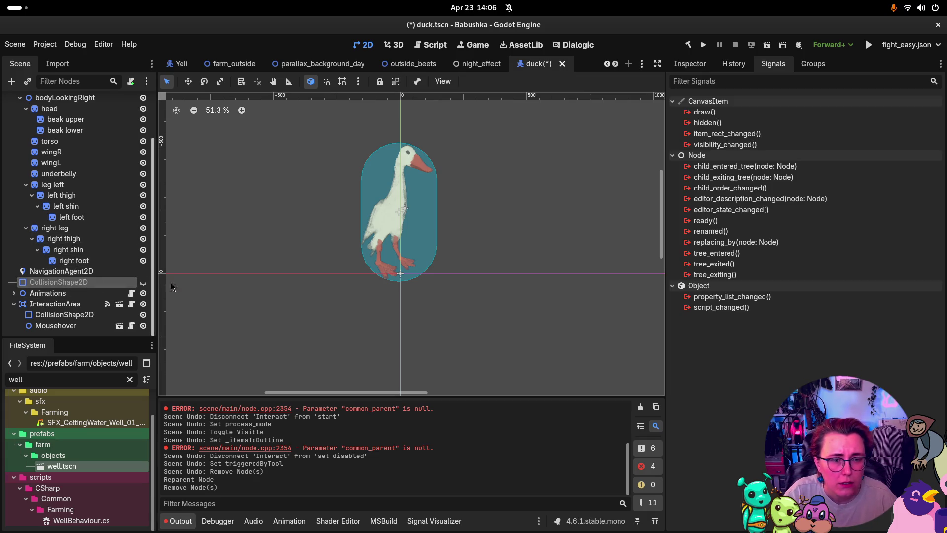
click(143, 283)
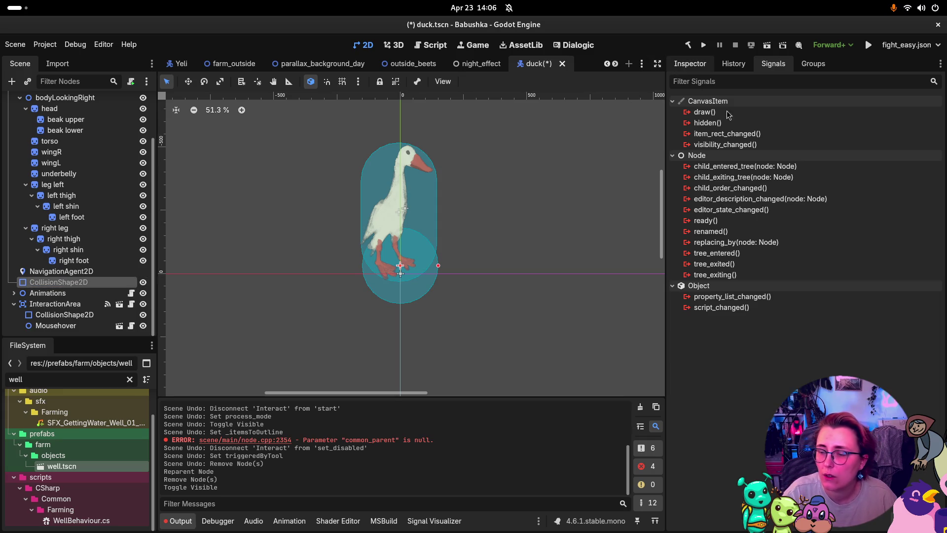
click(690, 63)
click(861, 337)
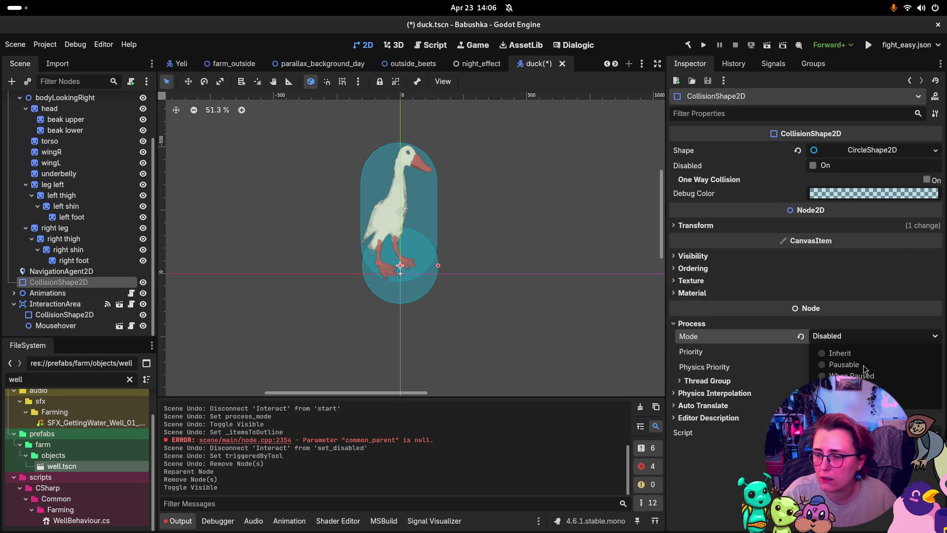
click(840, 353)
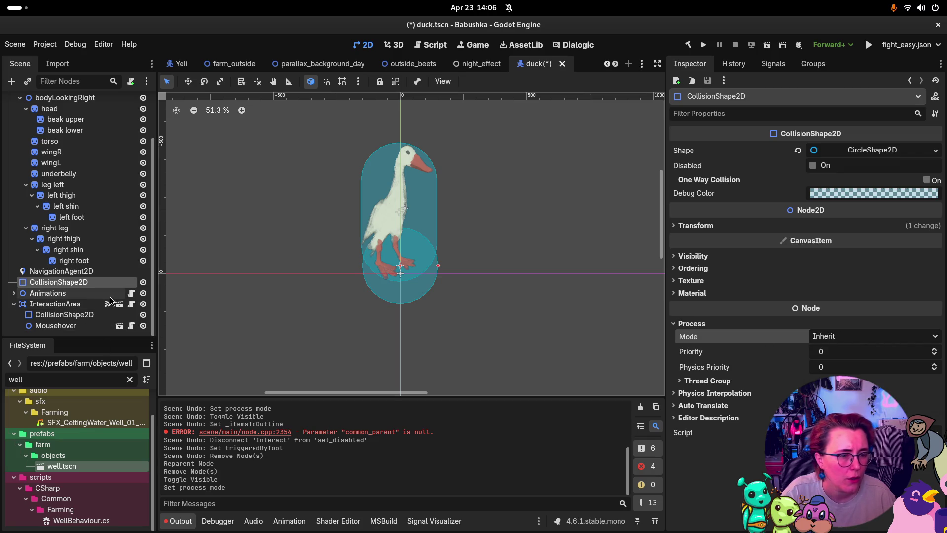
click(90, 302)
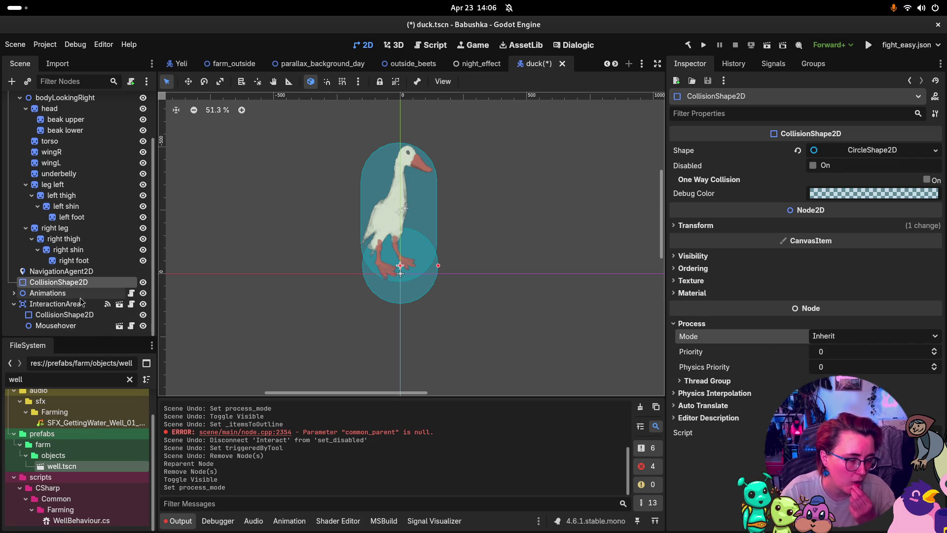
click(769, 65)
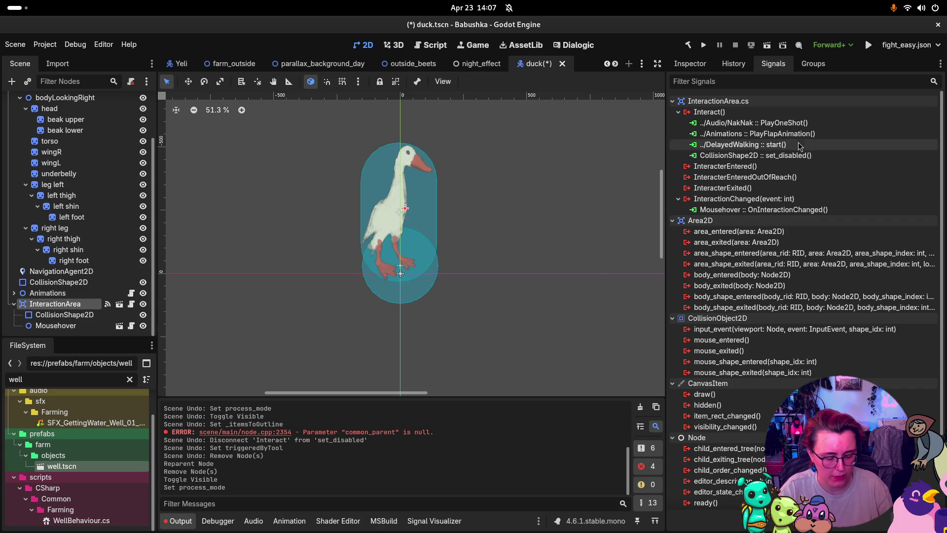
key(ctrl+s)
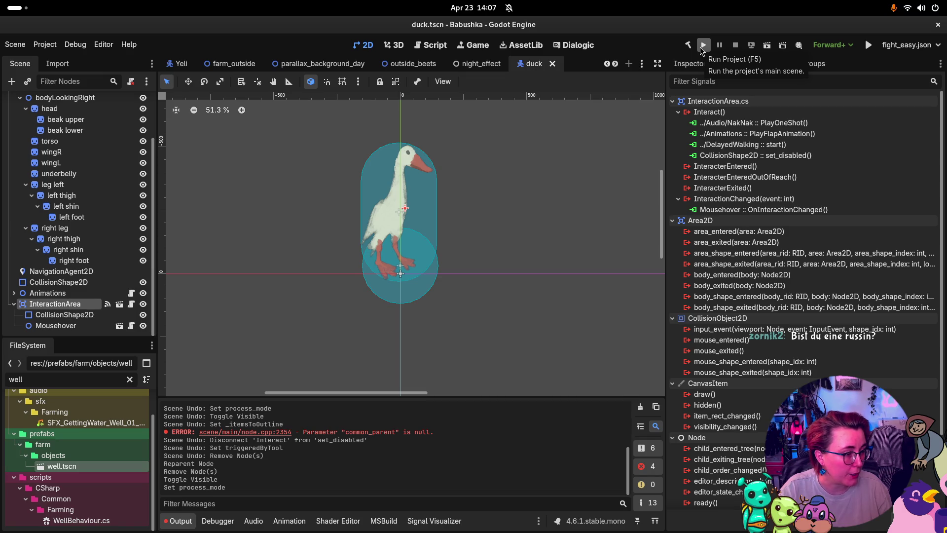
click(701, 46)
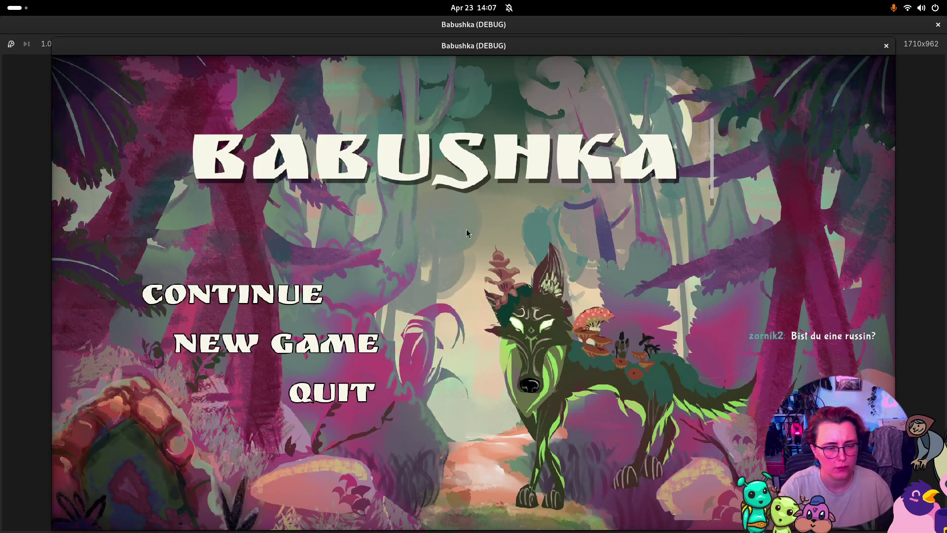
key(Return)
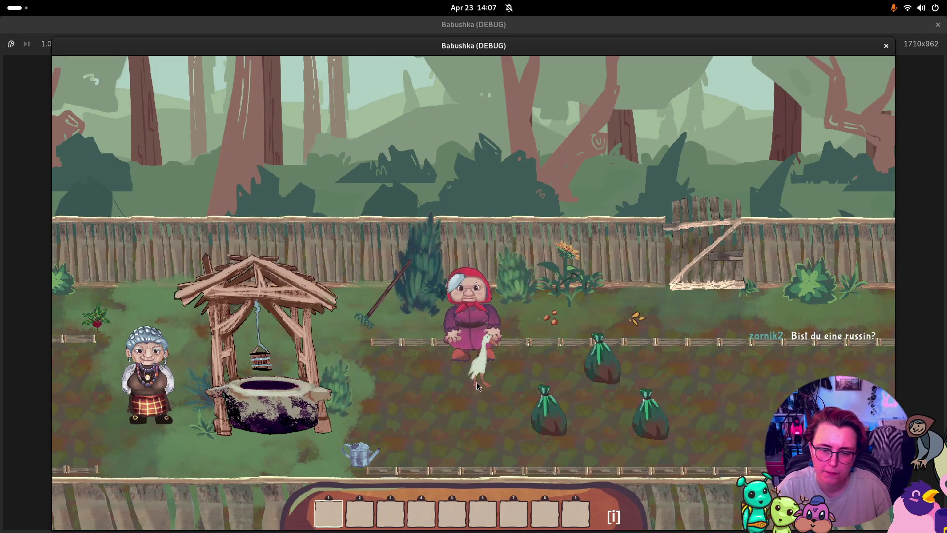
key(w)
key(d)
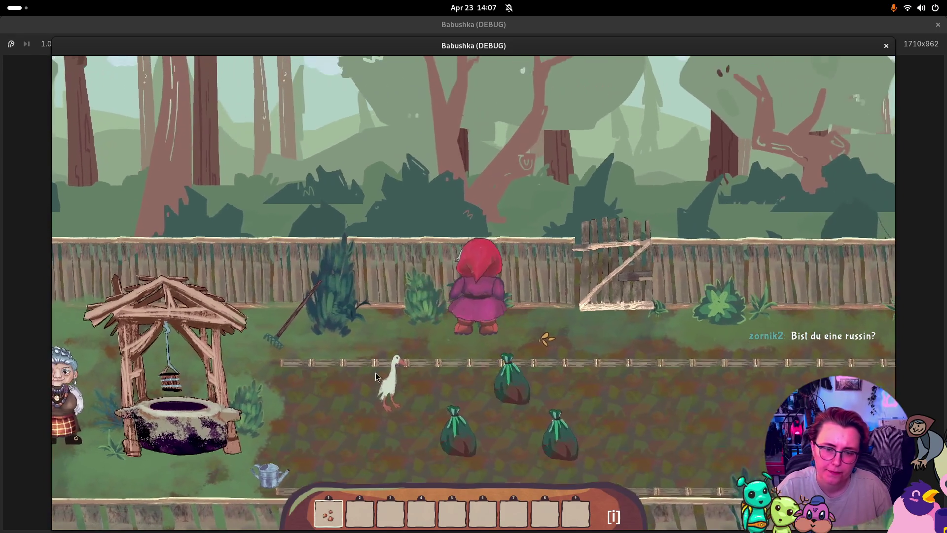
key(s)
key(a)
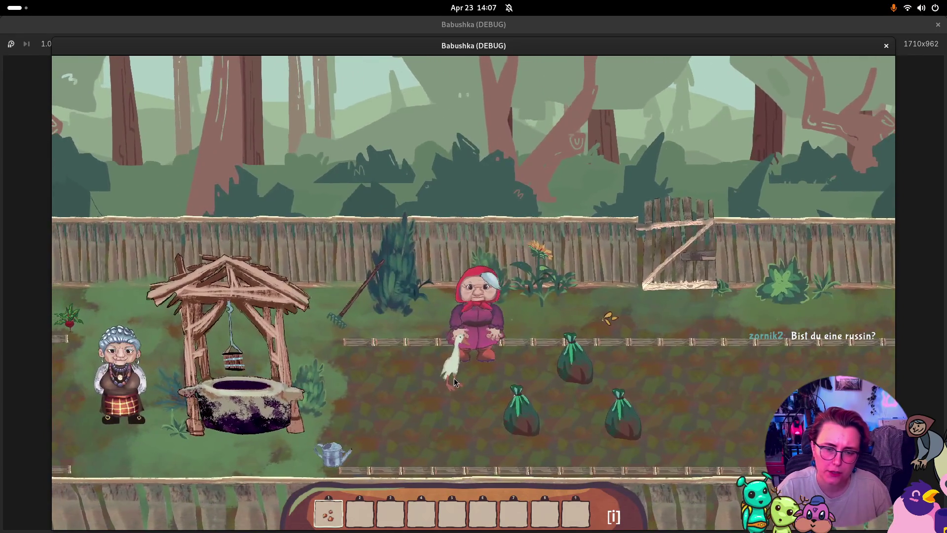
click(886, 45)
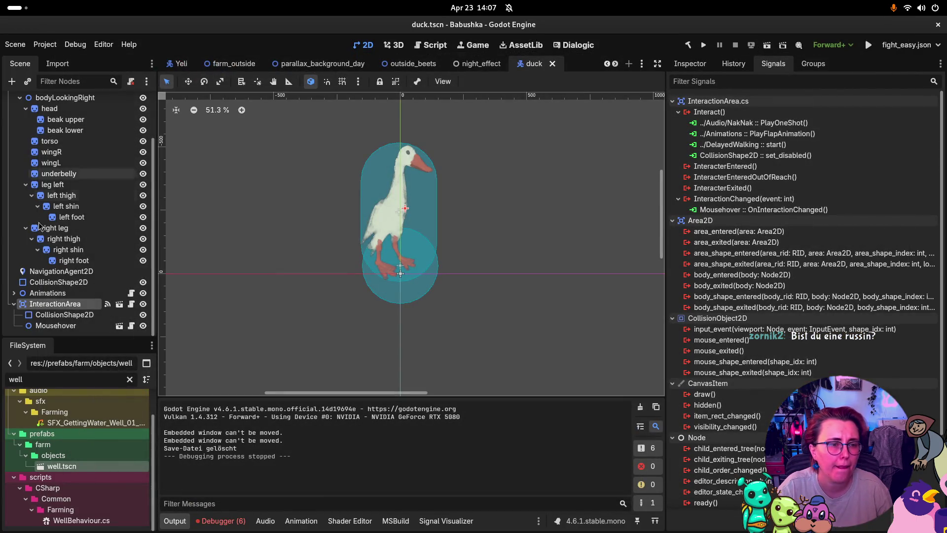
- Set InteractionArea's trigger to ByDefault and save the duck scene
click(690, 64)
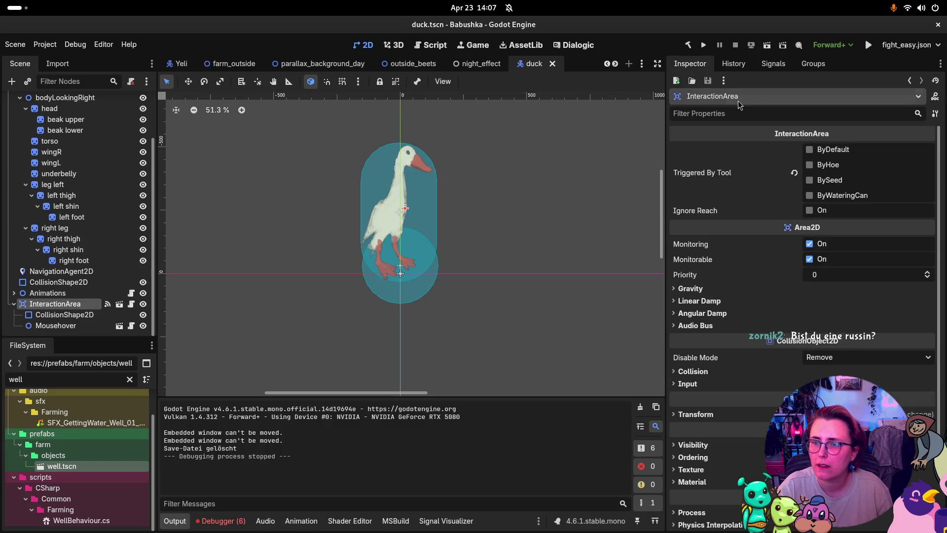
click(810, 150)
key(ctrl+s)
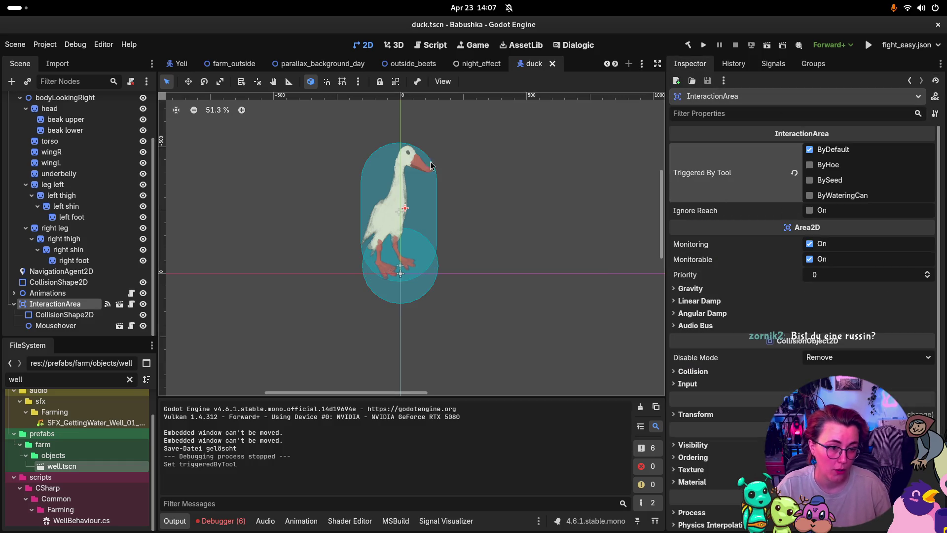
- Widen the interaction area's capsule collision radius from 174 to 203 px and run the current scene
click(61, 271)
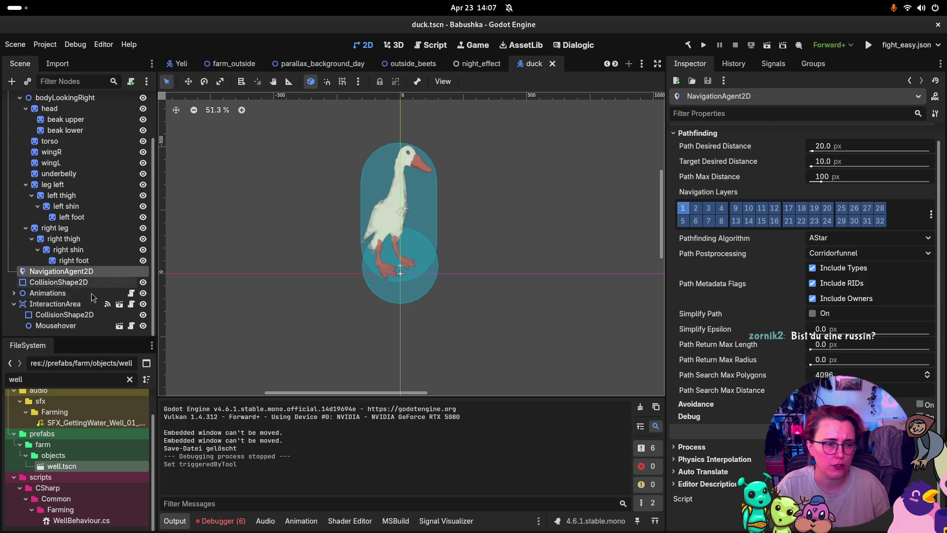
click(69, 315)
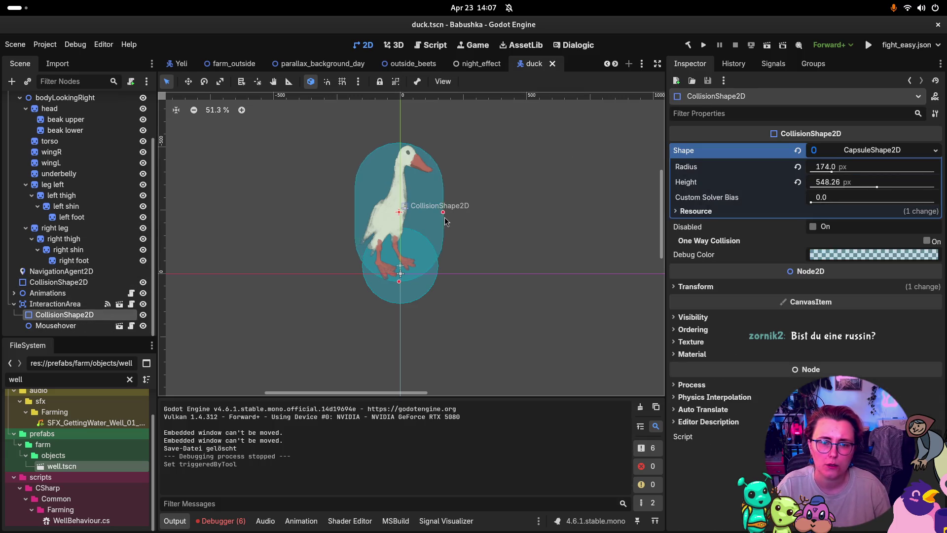
drag(451, 219, 453, 219)
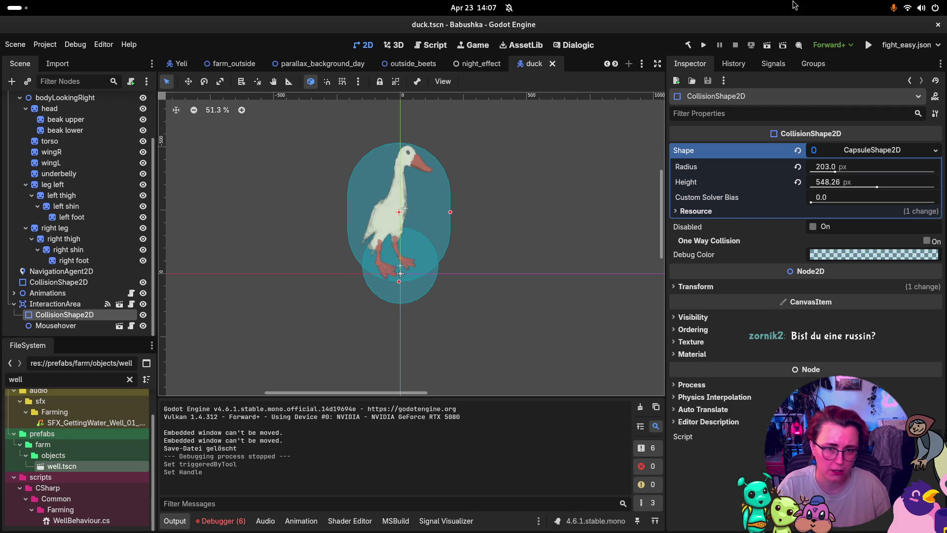
click(765, 48)
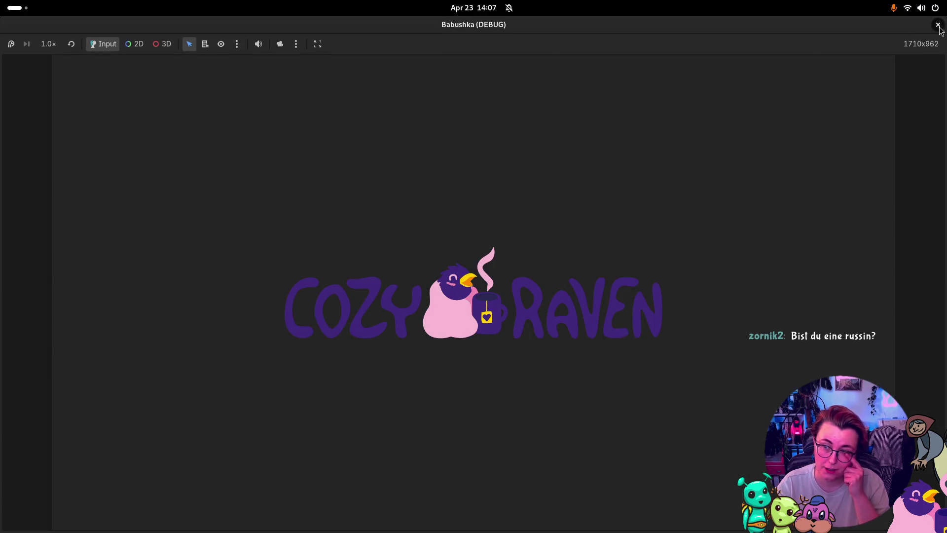
- Relaunch the game, start a NEW GAME, walk Babushka right and down the garden, then stop it
click(938, 26)
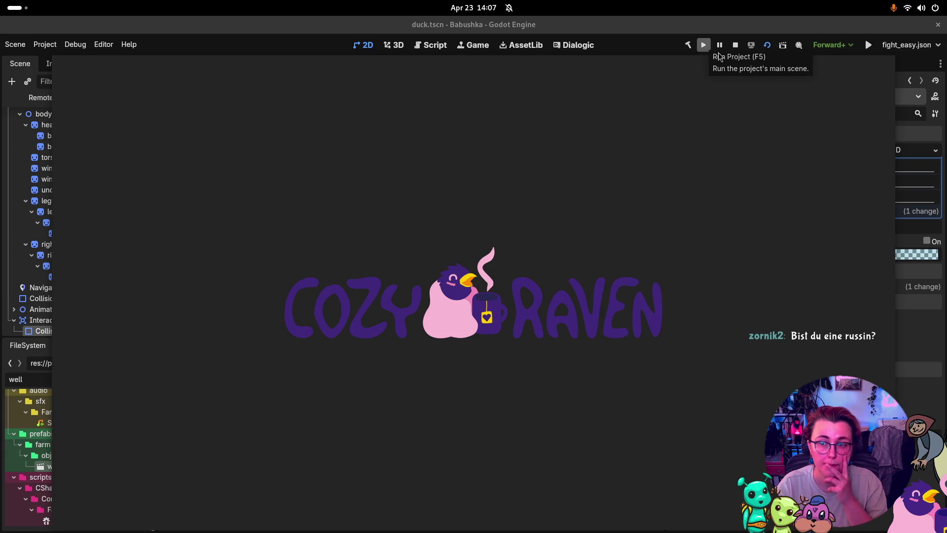
click(704, 46)
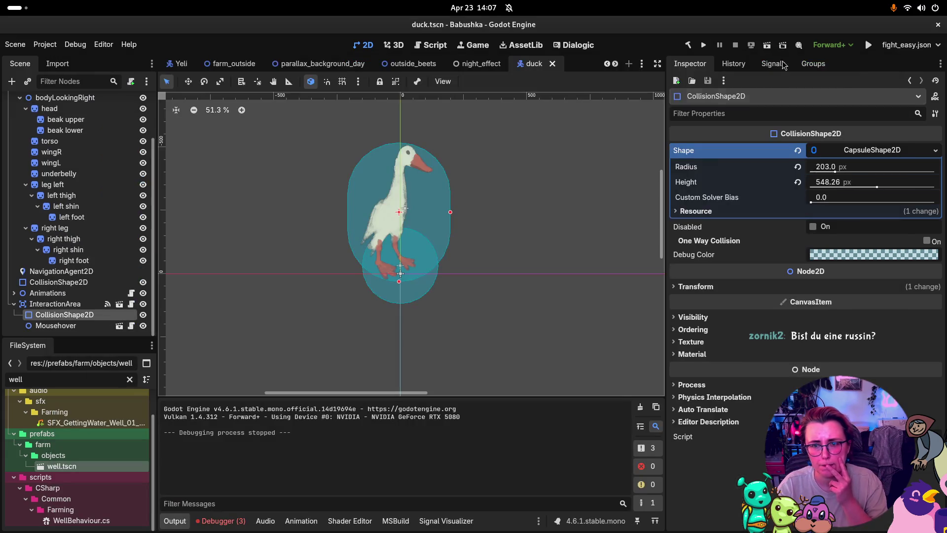
click(709, 45)
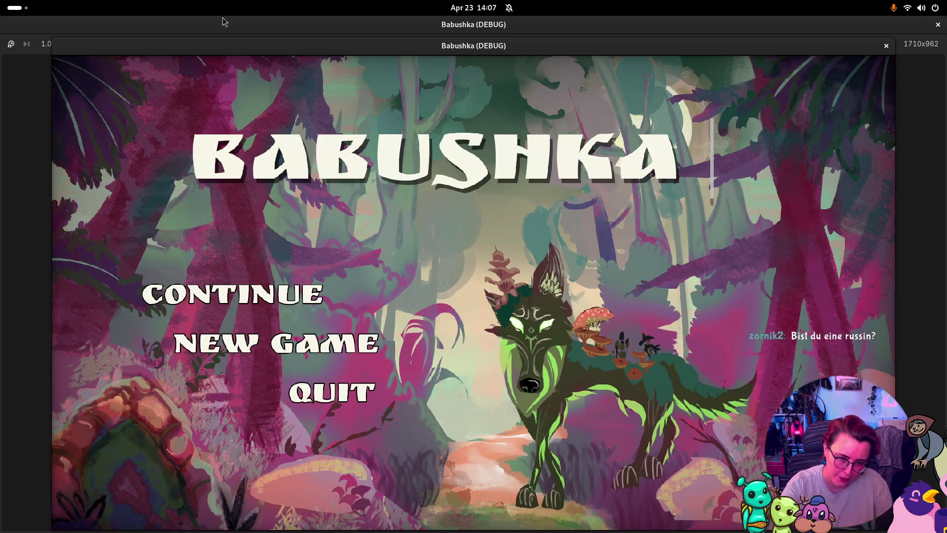
click(353, 349)
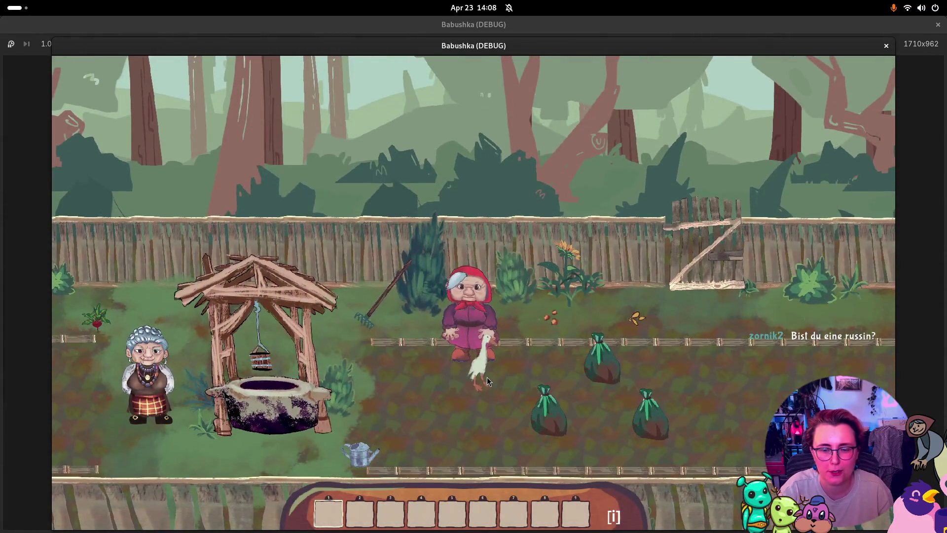
key(d)
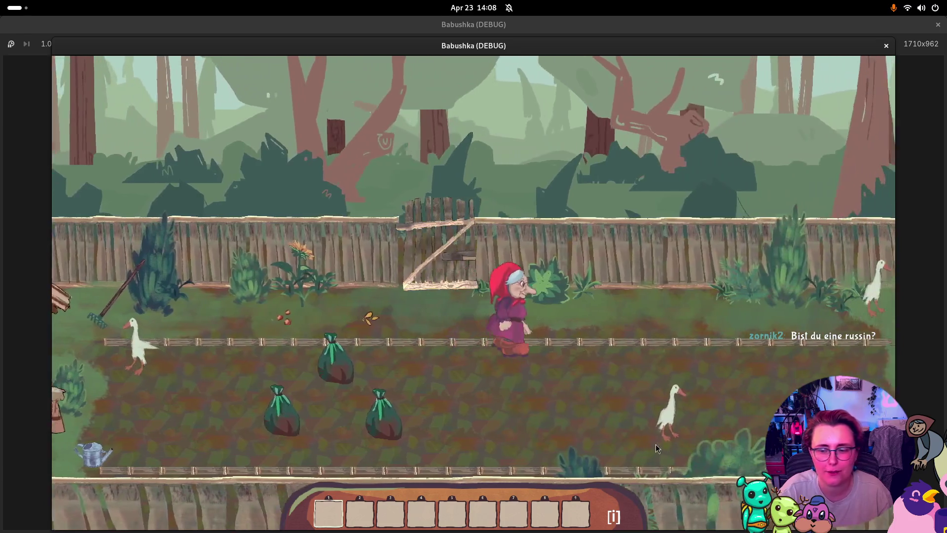
key(s)
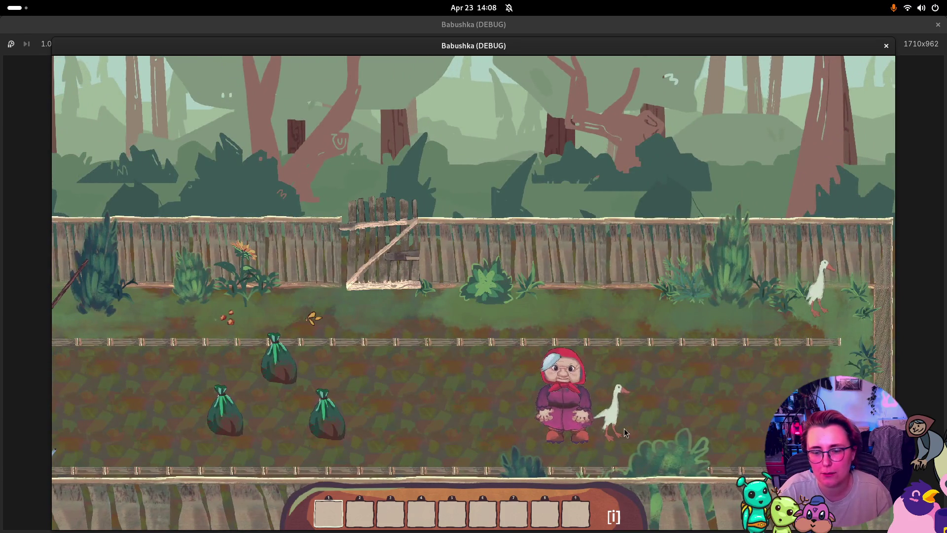
key(d)
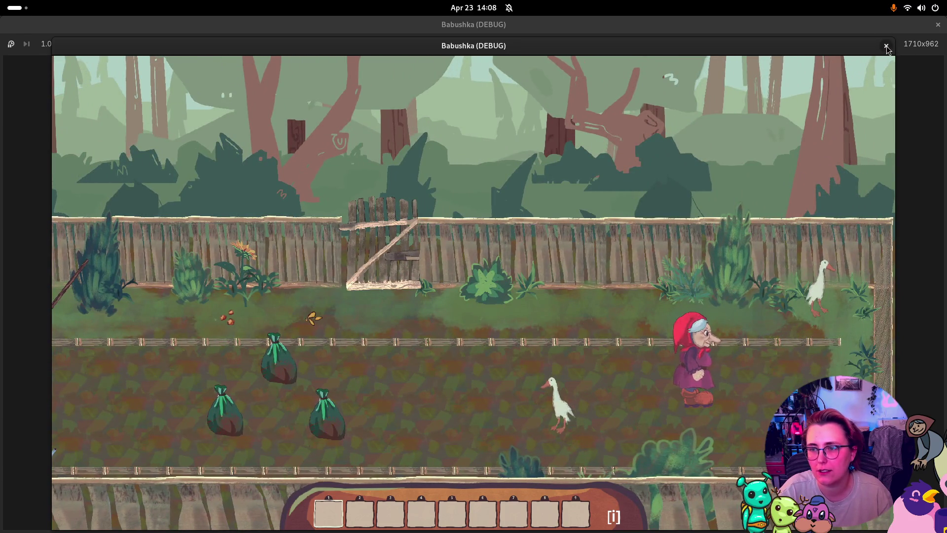
key(F8)
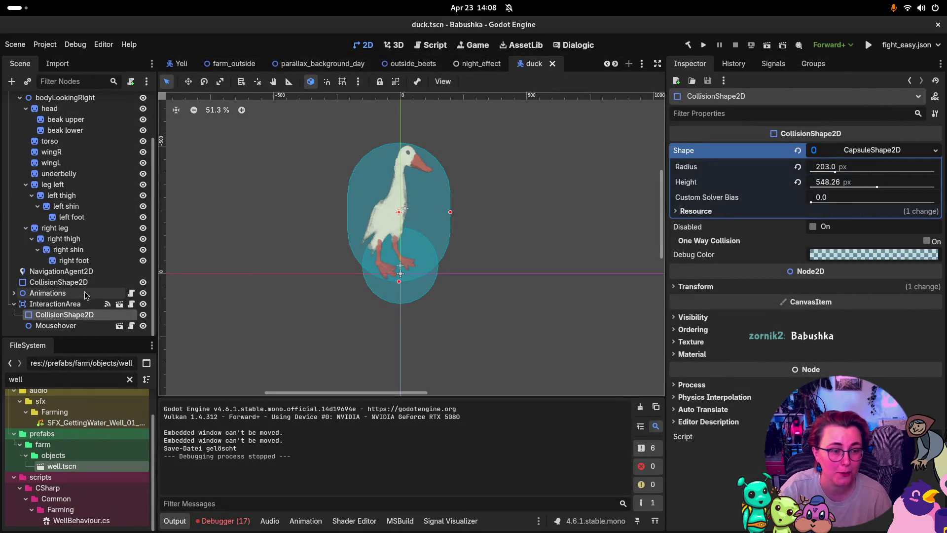
- Select the InteractionArea's Mousehover node and expand its Items To Outline property
click(85, 304)
click(98, 315)
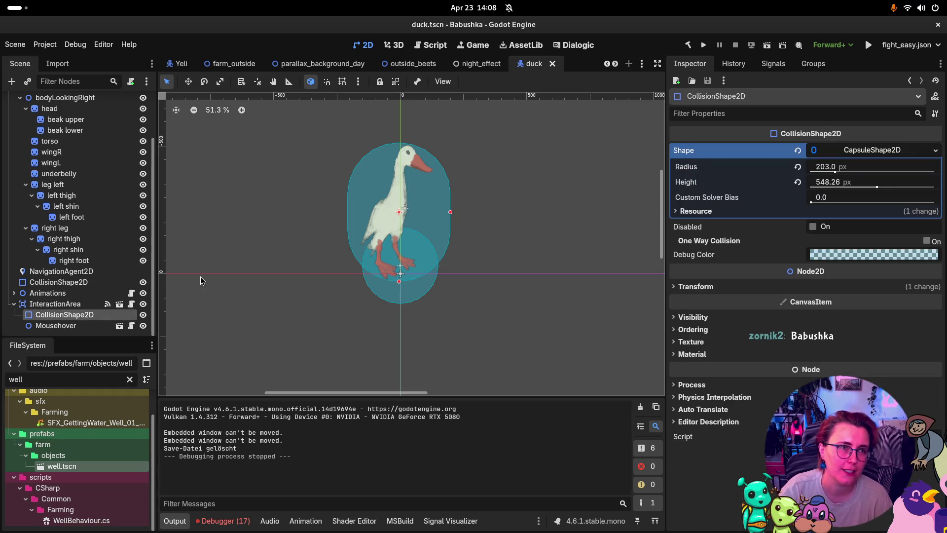
click(73, 304)
click(55, 325)
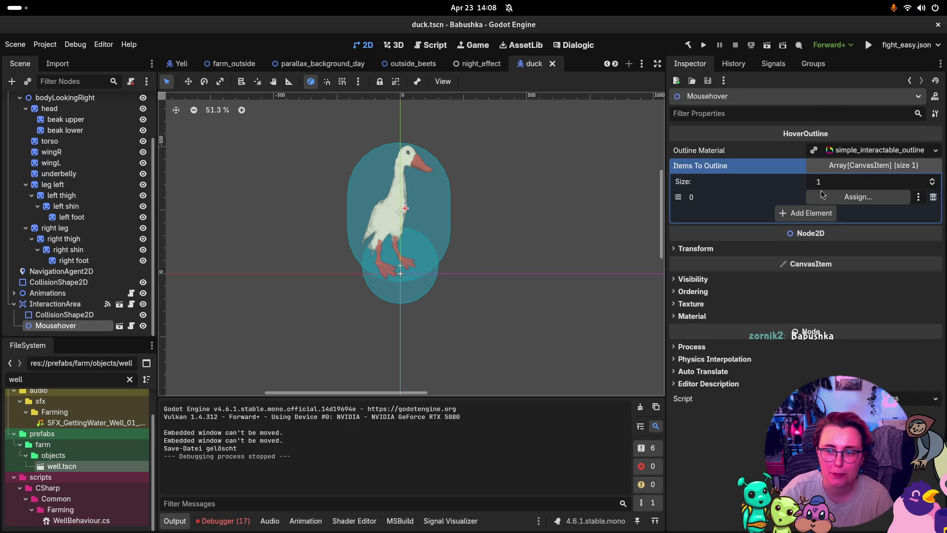
click(880, 165)
click(881, 165)
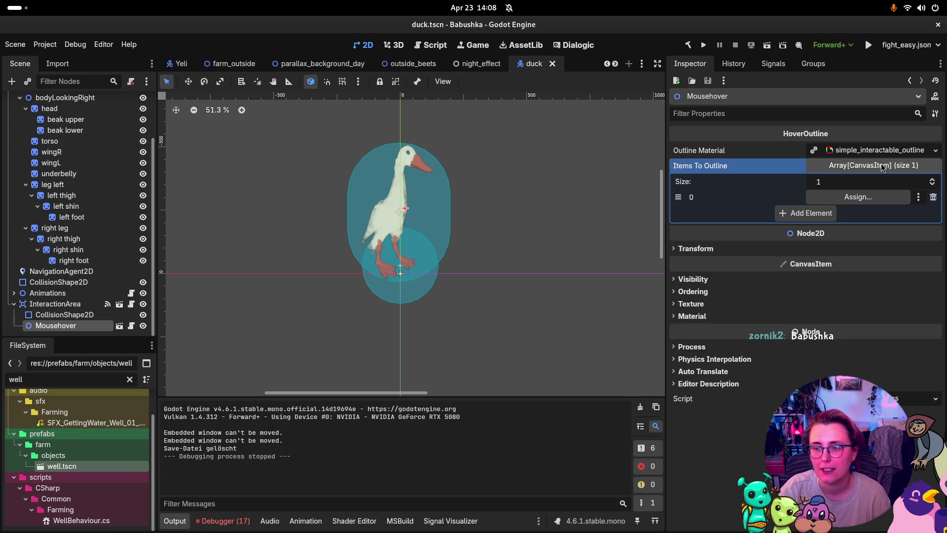
- Assign Duck rendered to Items To Outline, save duck.tscn, and clear the output log
click(26, 108)
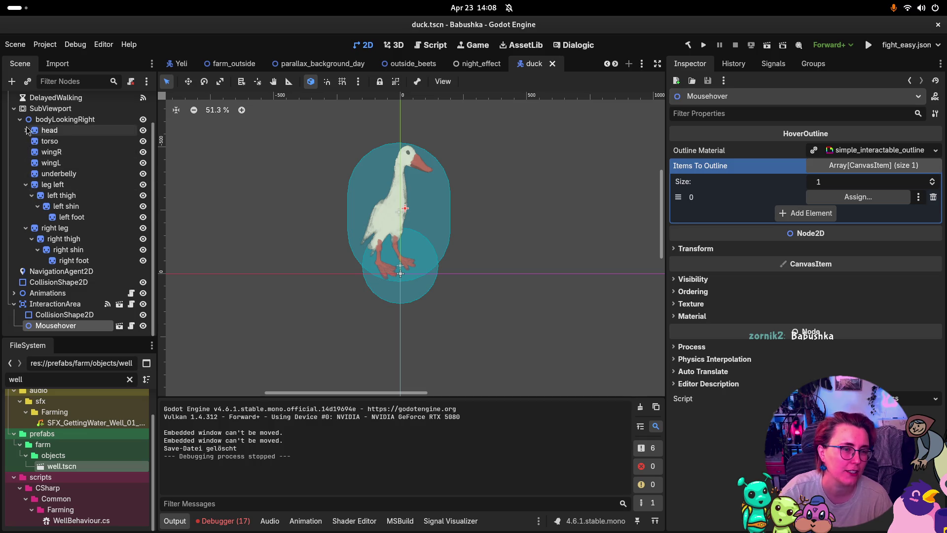
click(20, 120)
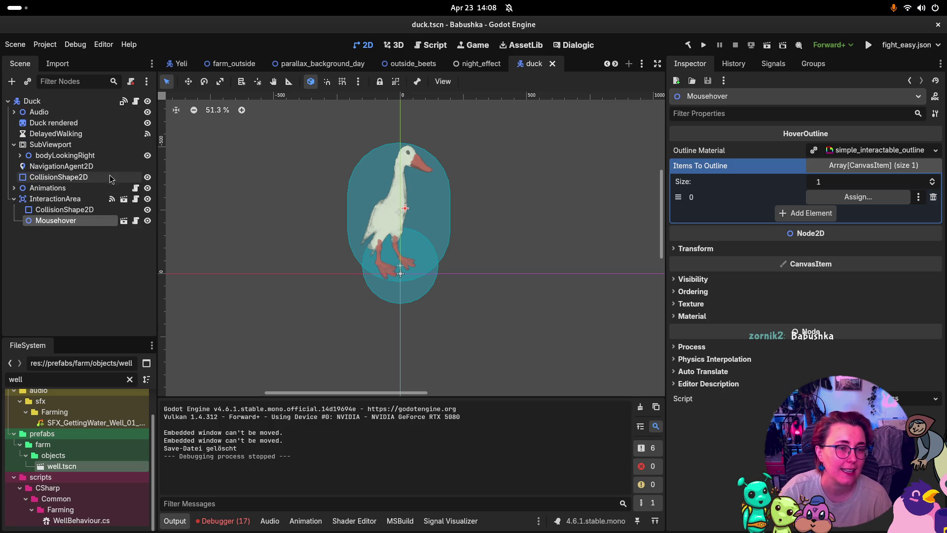
click(67, 123)
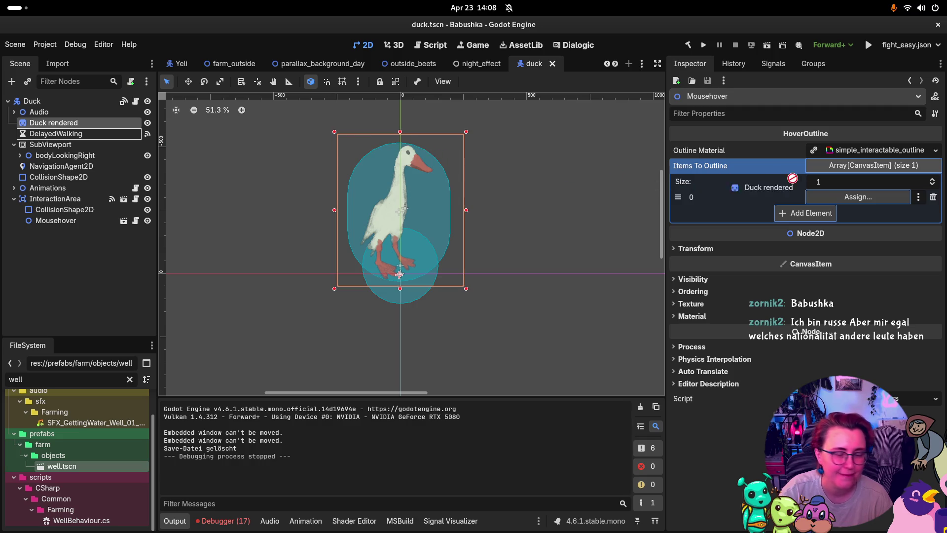
drag(793, 178, 861, 196)
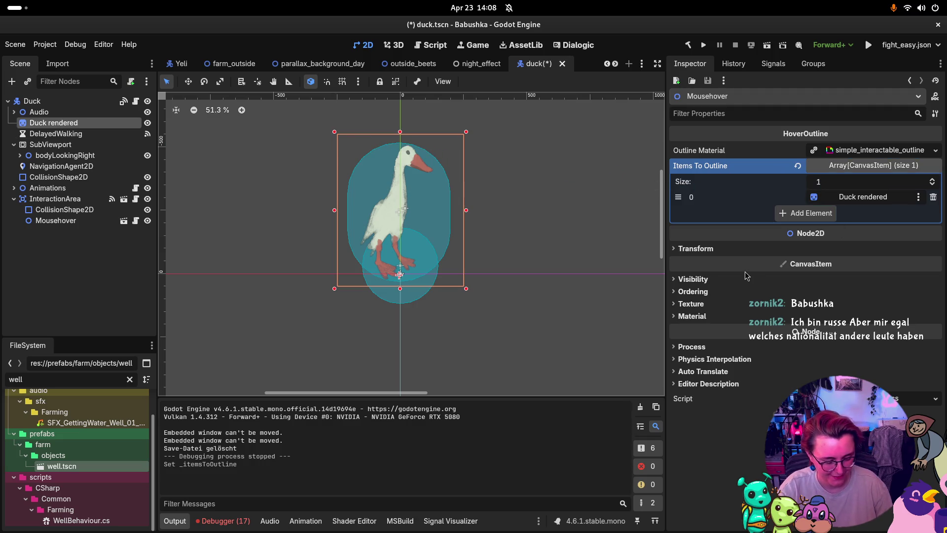
key(ctrl+s)
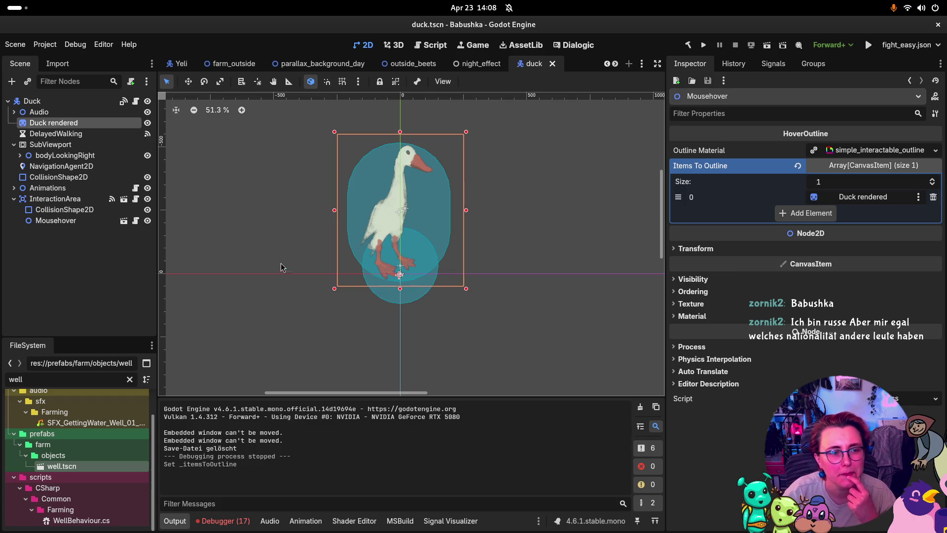
click(641, 409)
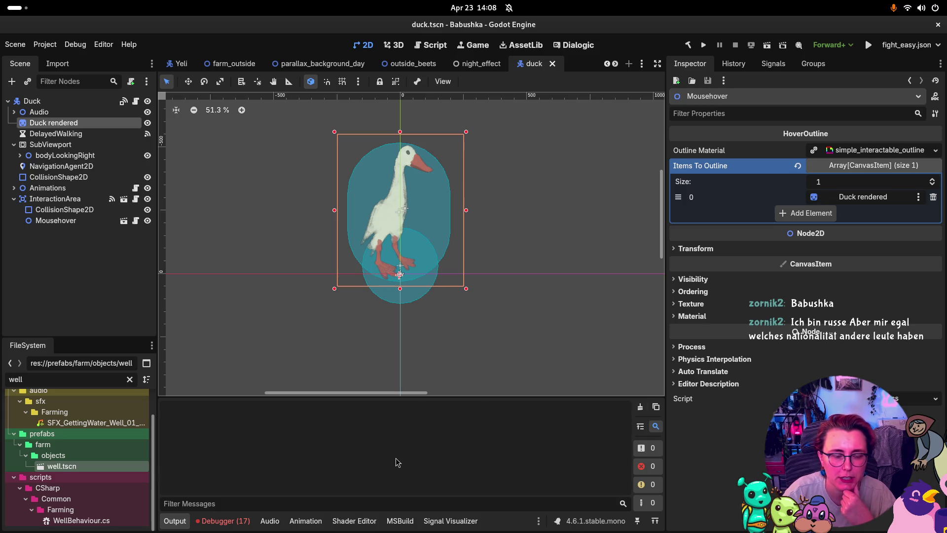
- Return to the Godot editor and relaunch the game into a new game
click(242, 527)
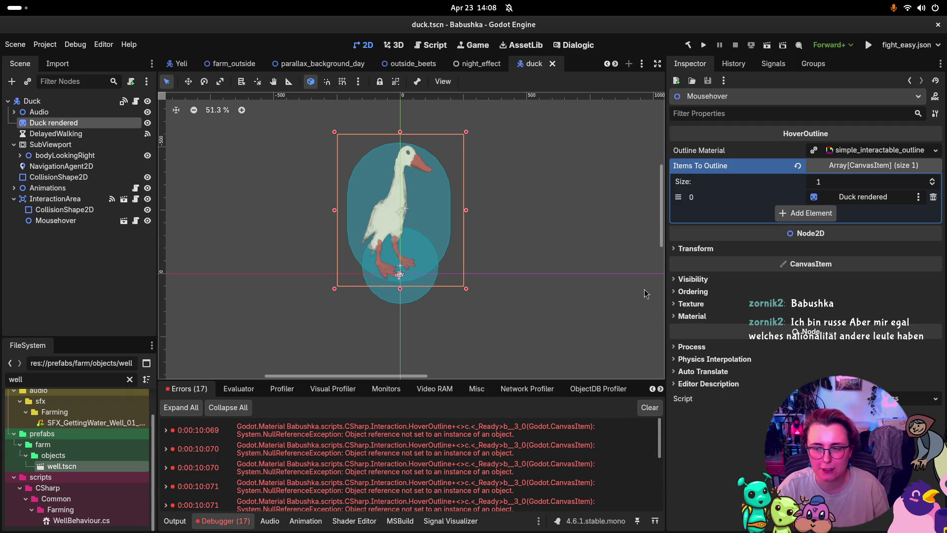
click(86, 286)
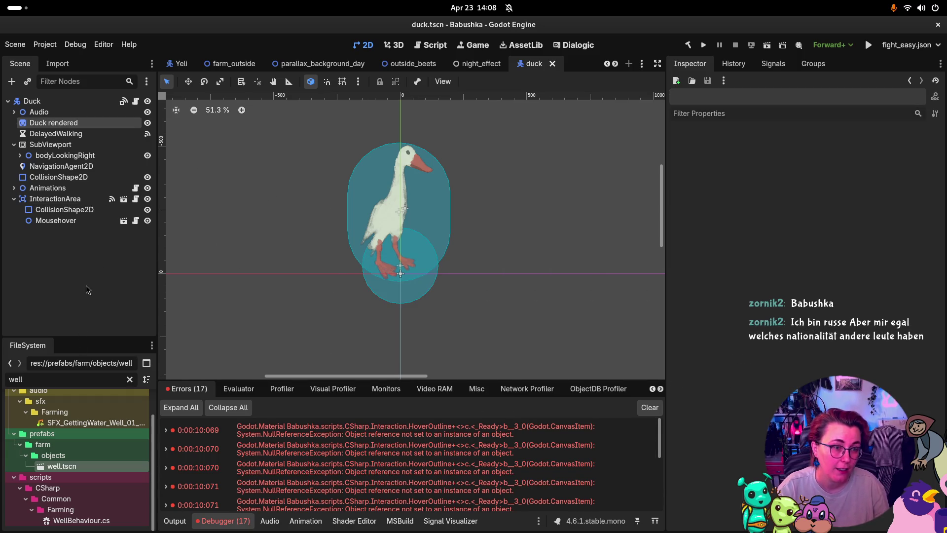
key(super)
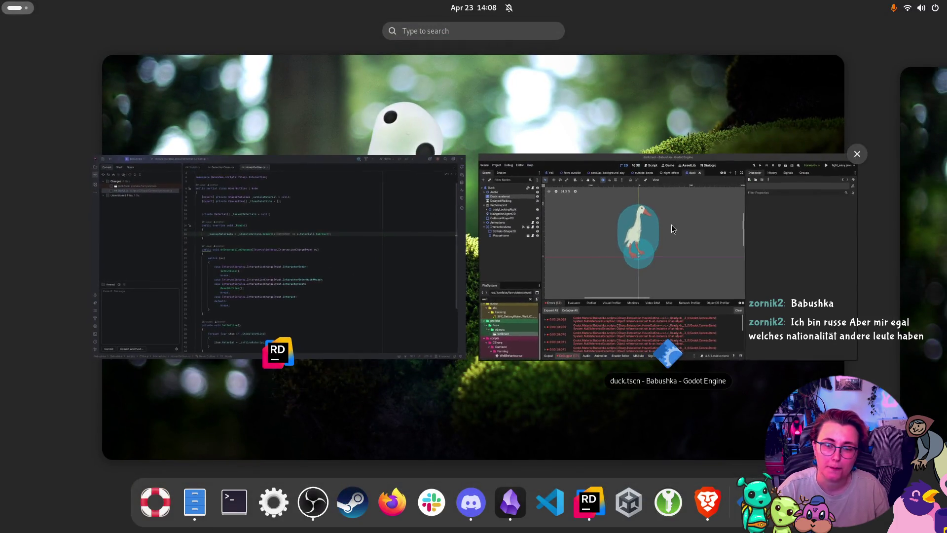
click(672, 225)
click(703, 47)
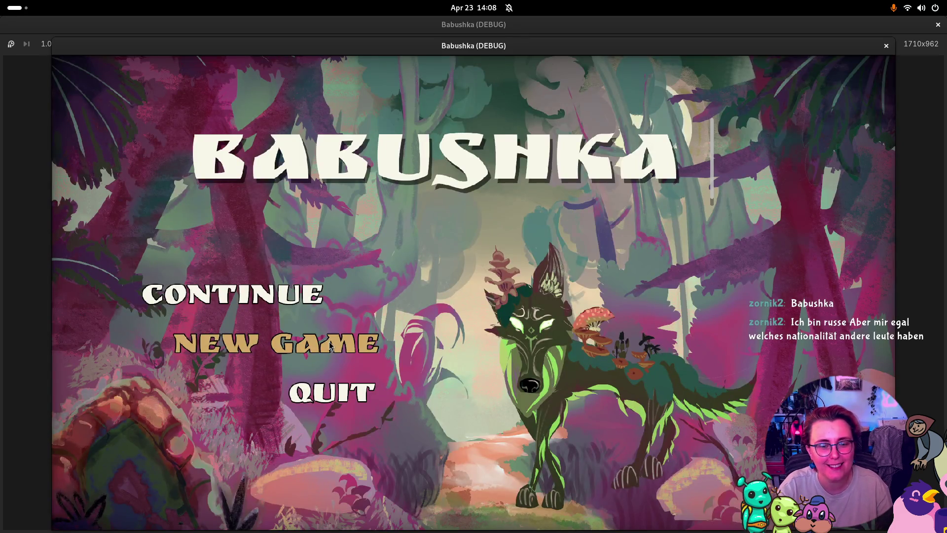
click(296, 344)
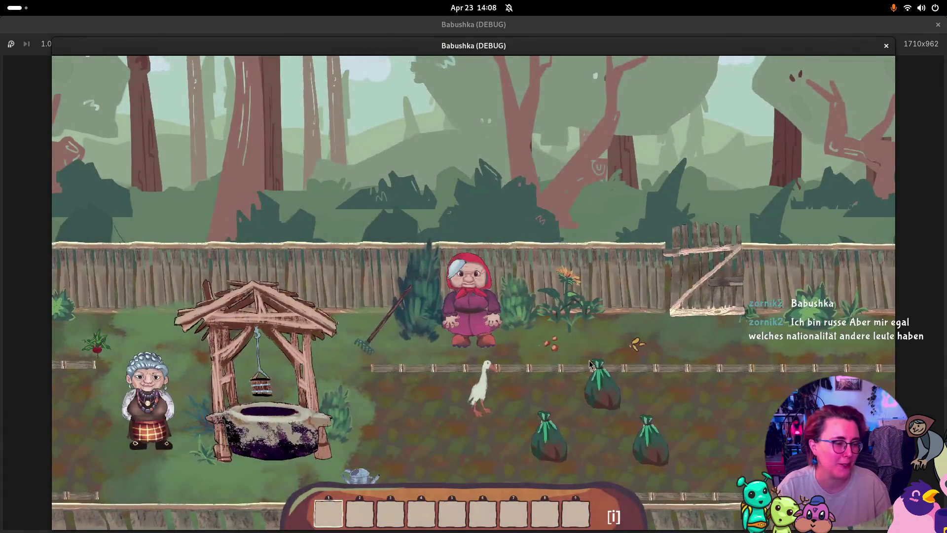
- Walk the granny to a goose, pick it up and set it down, then stop the game
key(d)
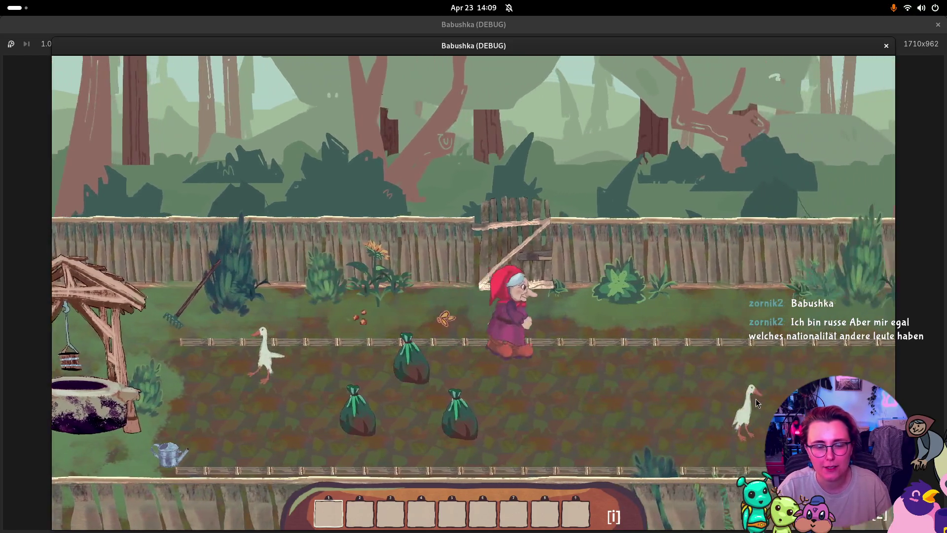
key(d)
key(s)
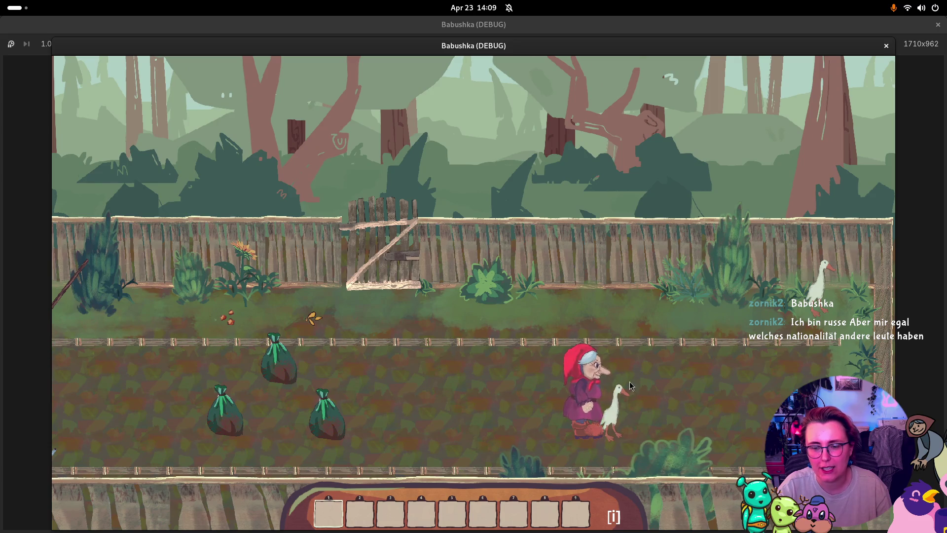
click(630, 386)
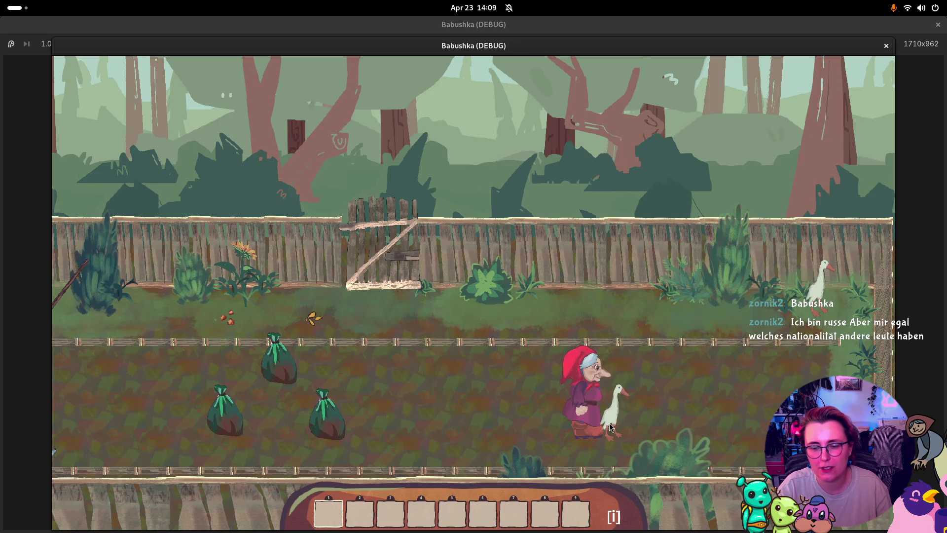
click(725, 415)
key(w)
key(d)
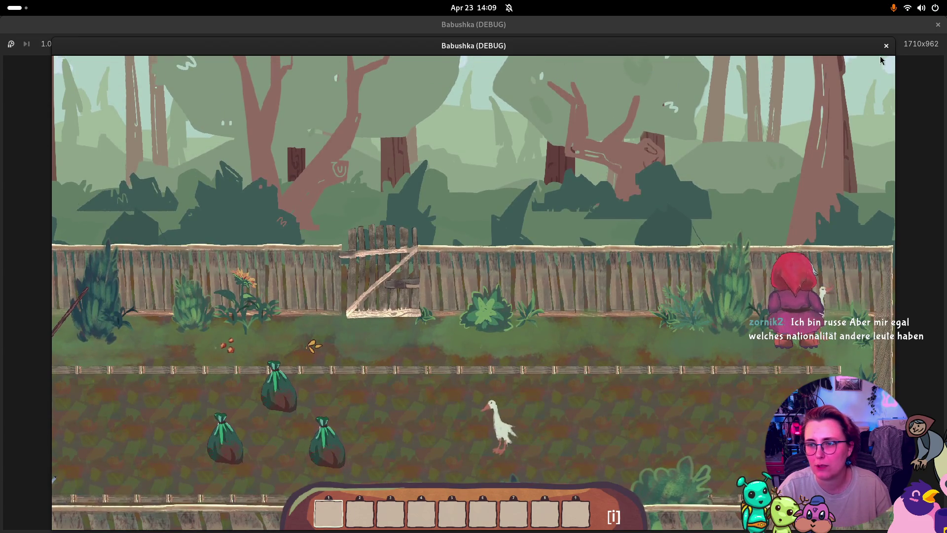
click(887, 45)
click(87, 210)
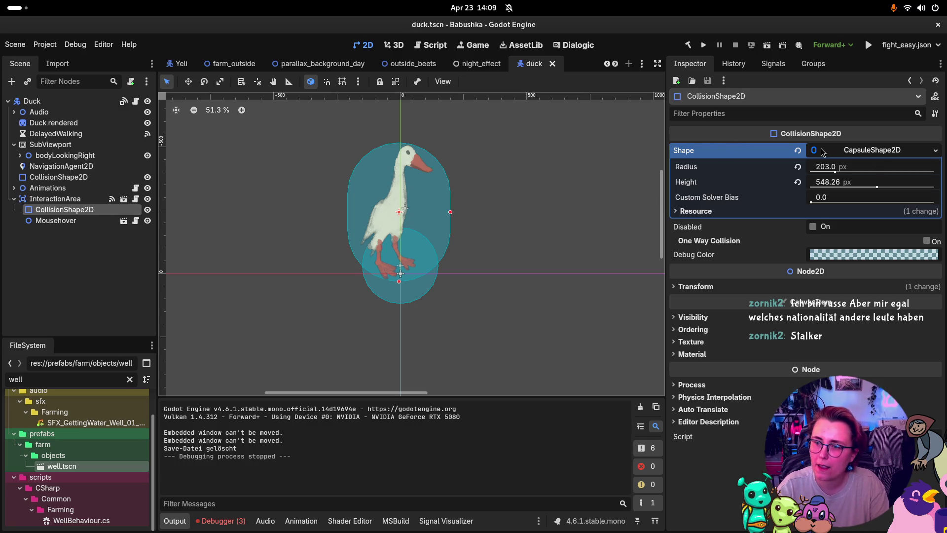
- Replace the interaction capsule with a new CircleShape2D and widen its radius to 250 px
click(798, 150)
click(847, 155)
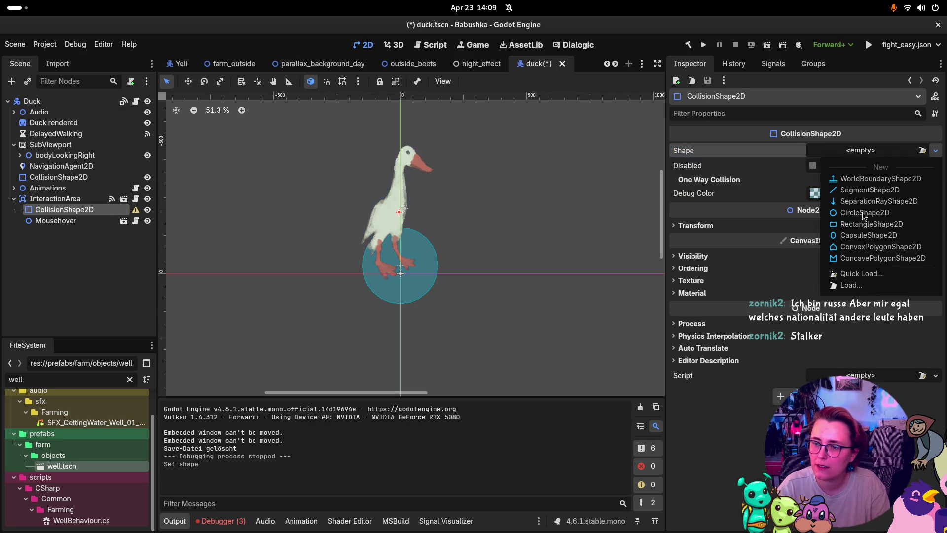
click(856, 212)
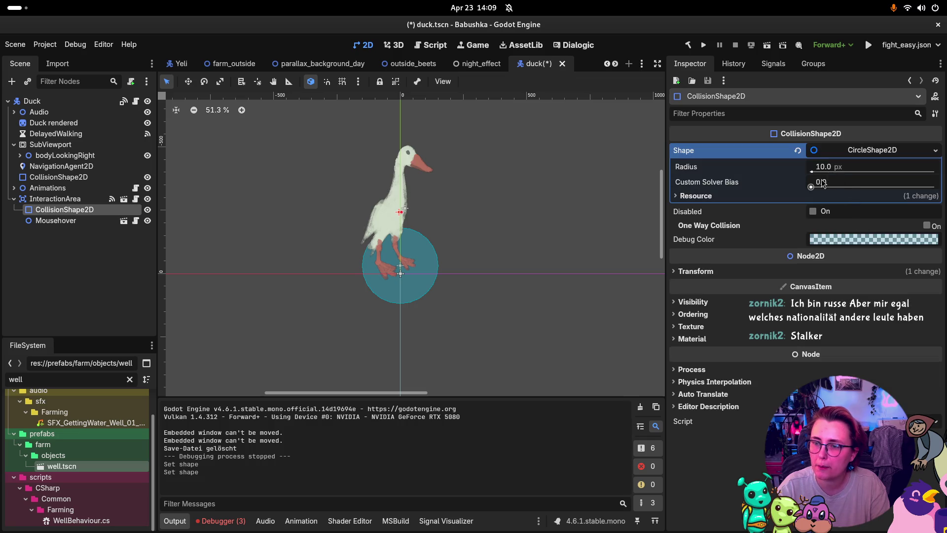
drag(822, 173, 839, 173)
text(200)
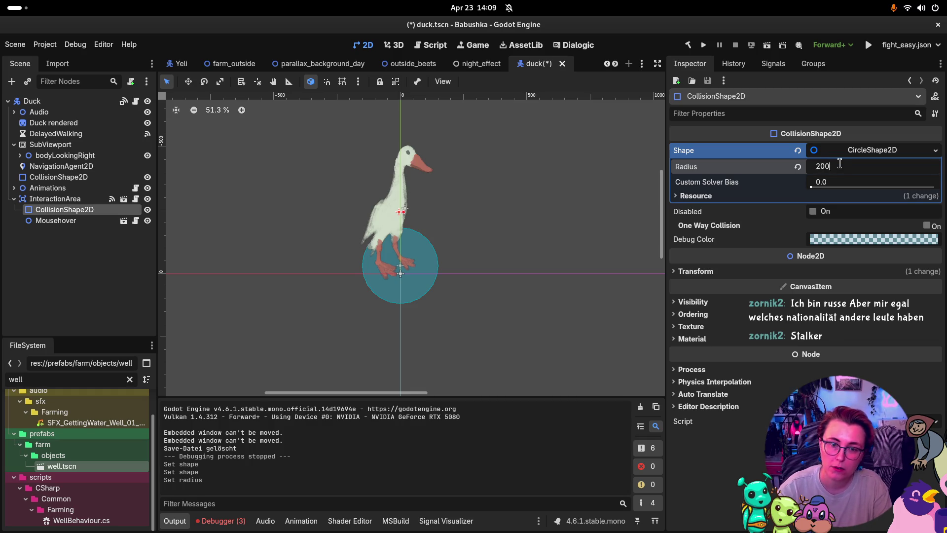
key(Return)
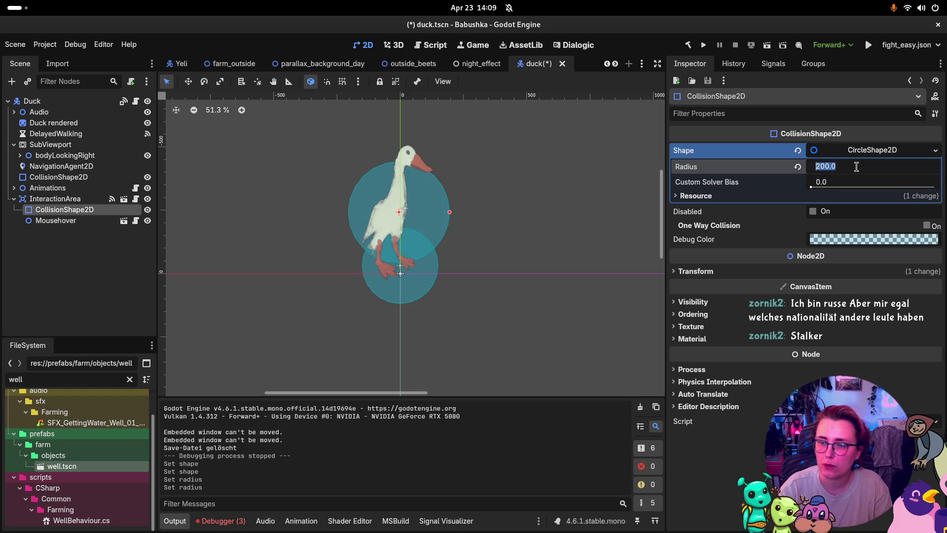
text(250)
key(Return)
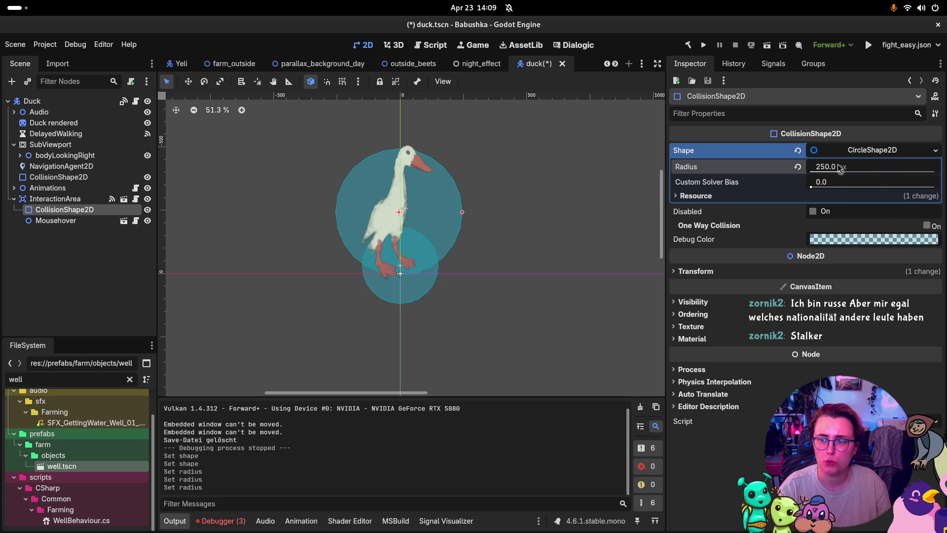
- Set the circle radius to 300 px, save duck.tscn, and launch the game
click(840, 167)
text(300)
key(Return)
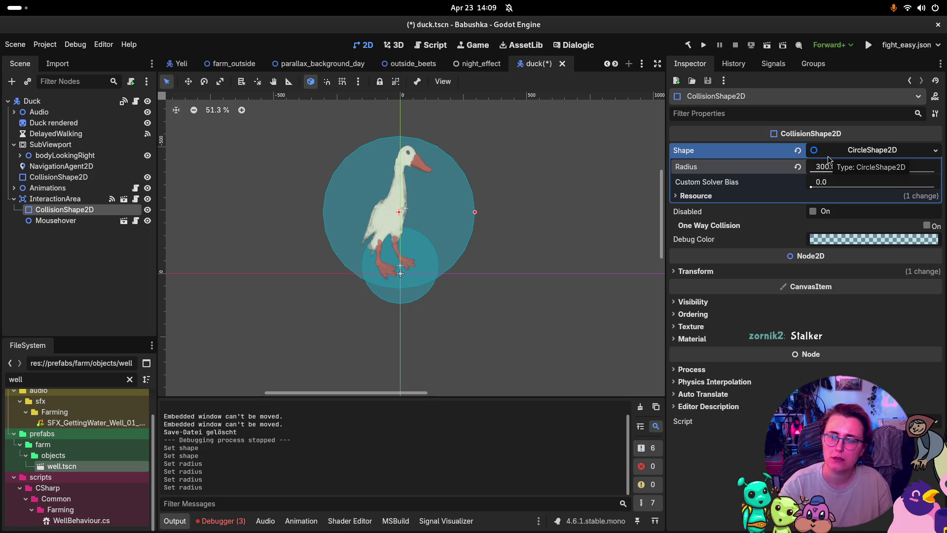
key(ctrl+s)
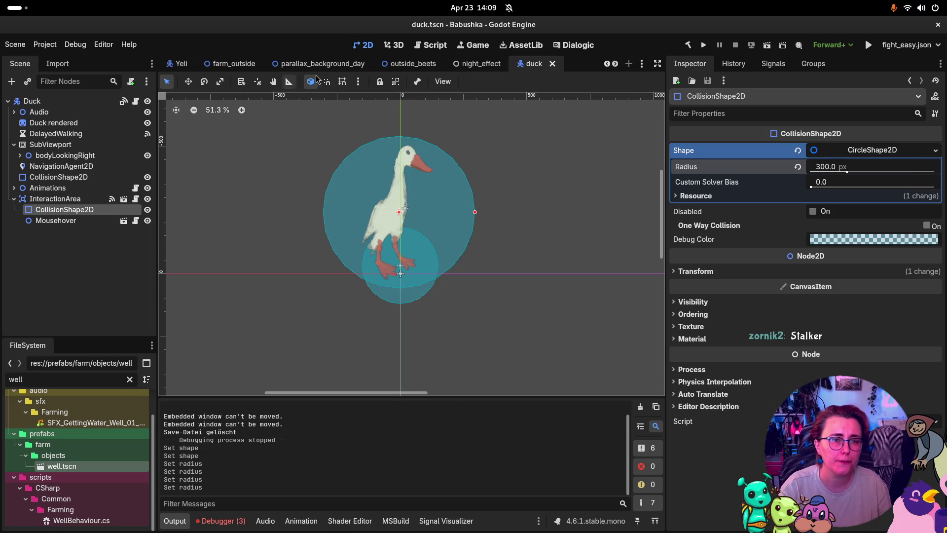
click(705, 46)
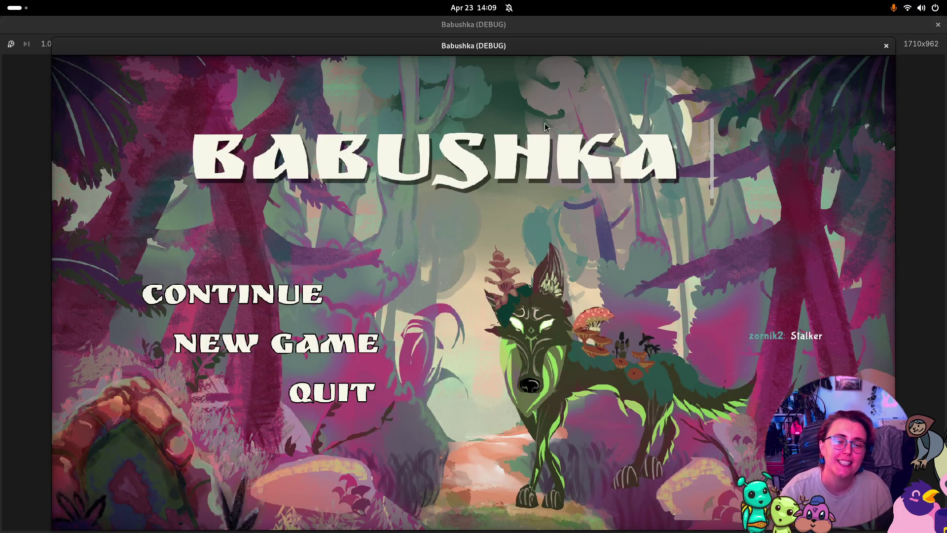
- Start a new game and walk the granny along the path, past the well toward the house
click(369, 322)
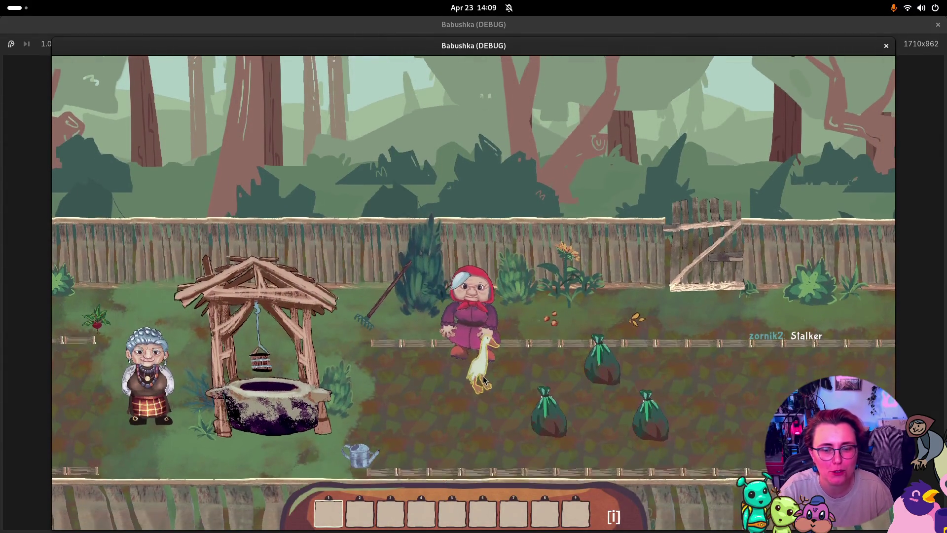
click(672, 356)
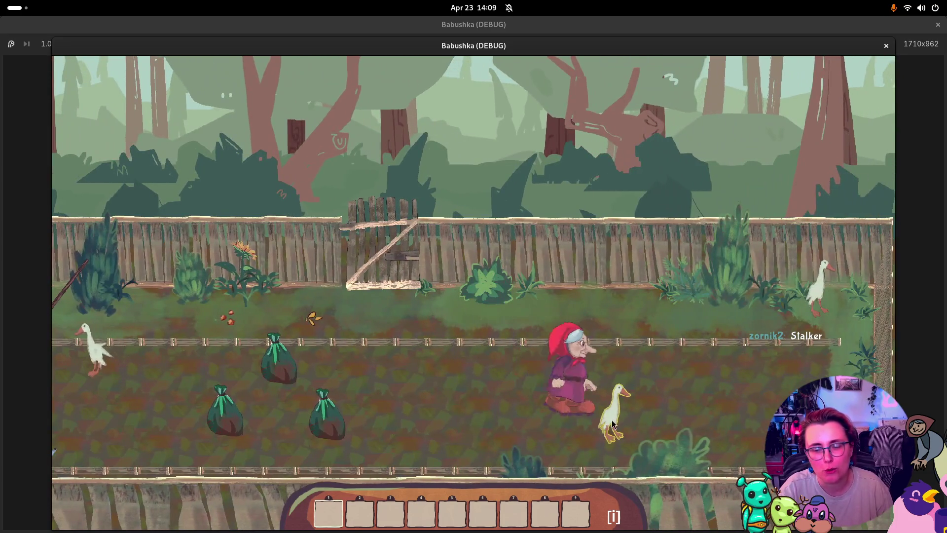
click(751, 352)
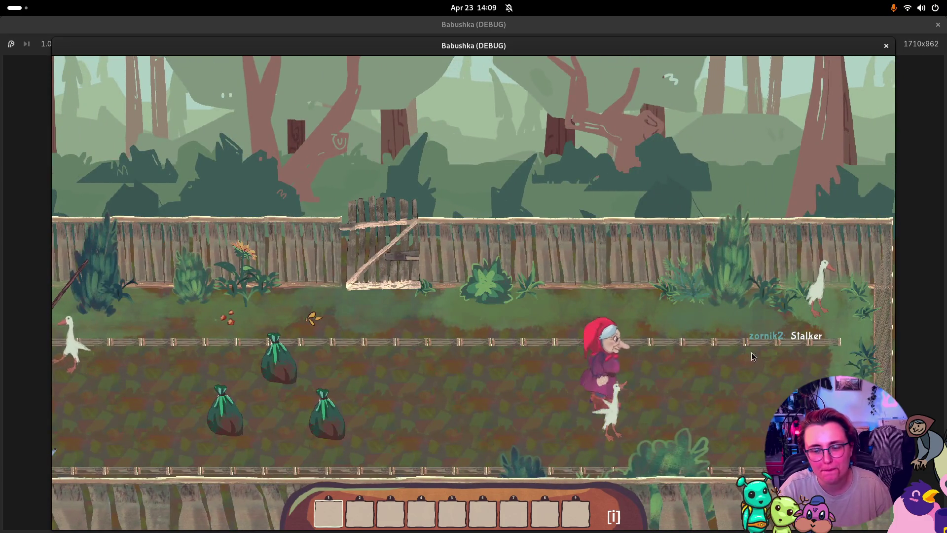
click(580, 348)
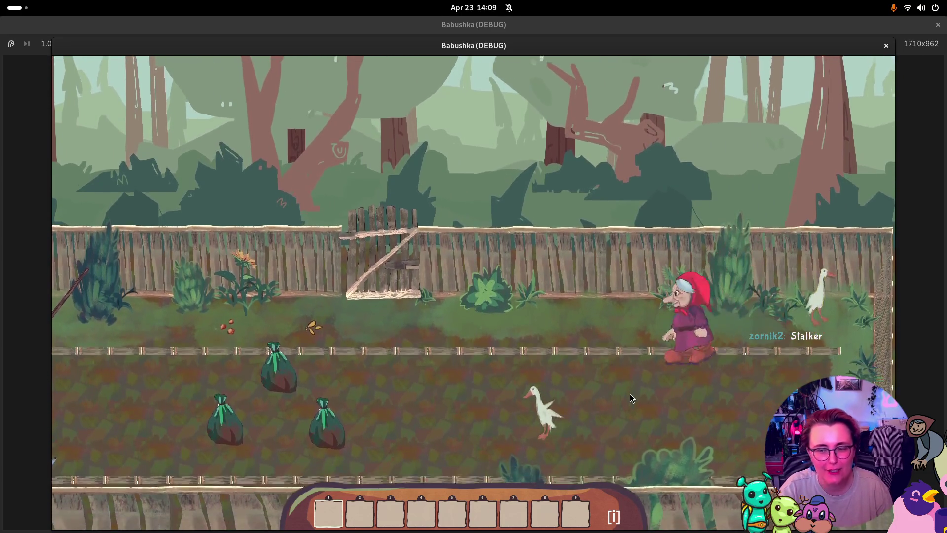
click(567, 381)
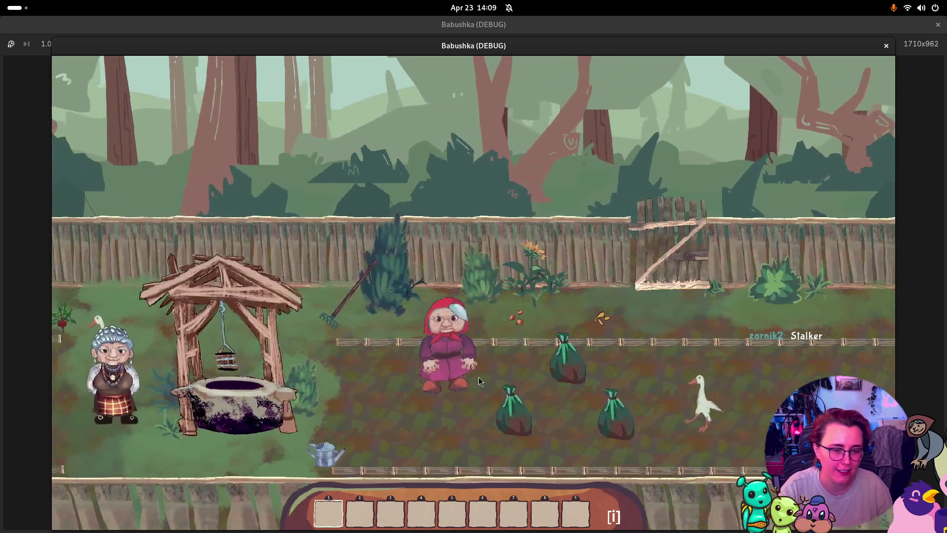
key(Left)
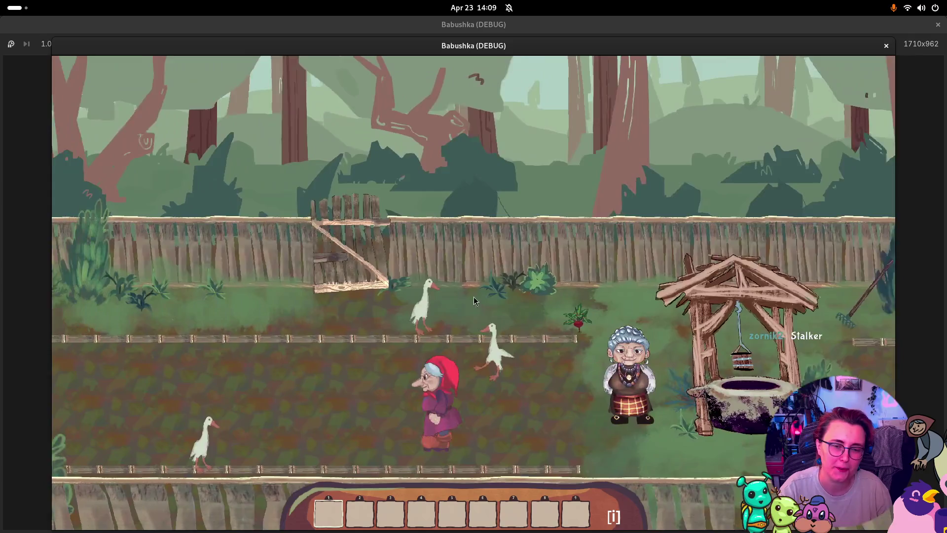
click(473, 297)
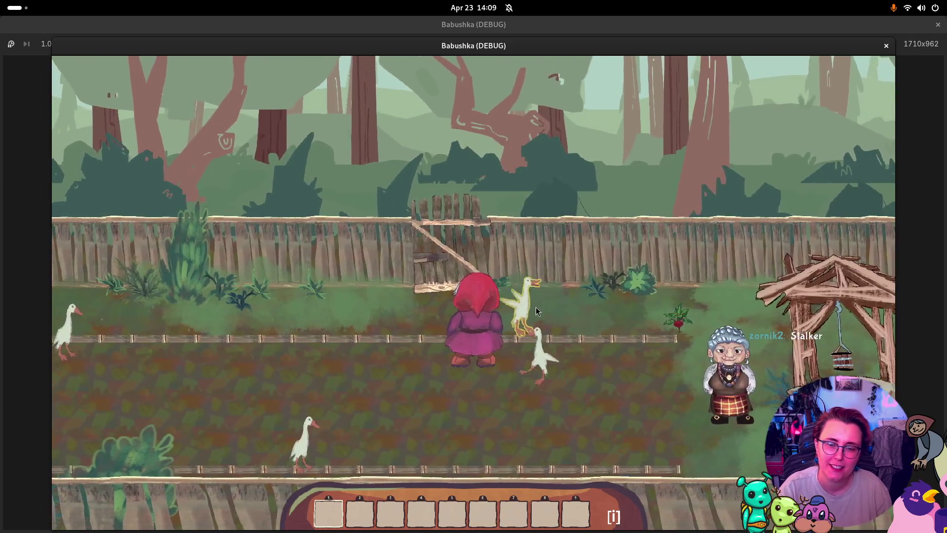
click(419, 398)
key(Left)
key(Up)
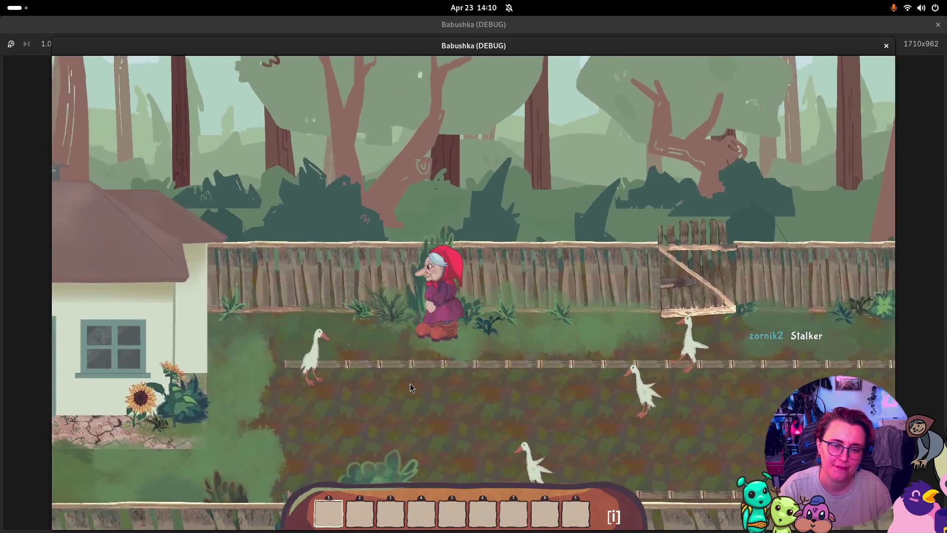
key(Left)
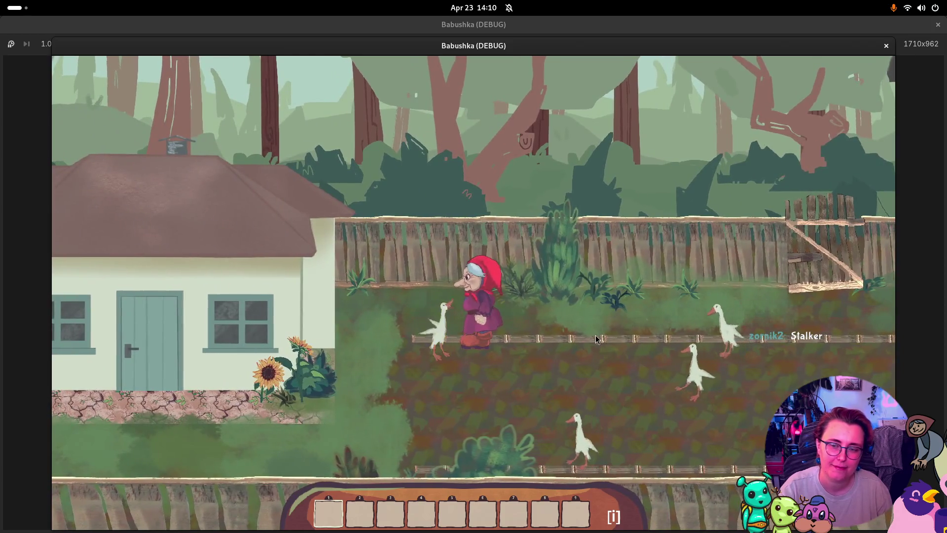
- Walk the granny back past the goose to the beet, collect it, and close the game
key(Right)
key(Down)
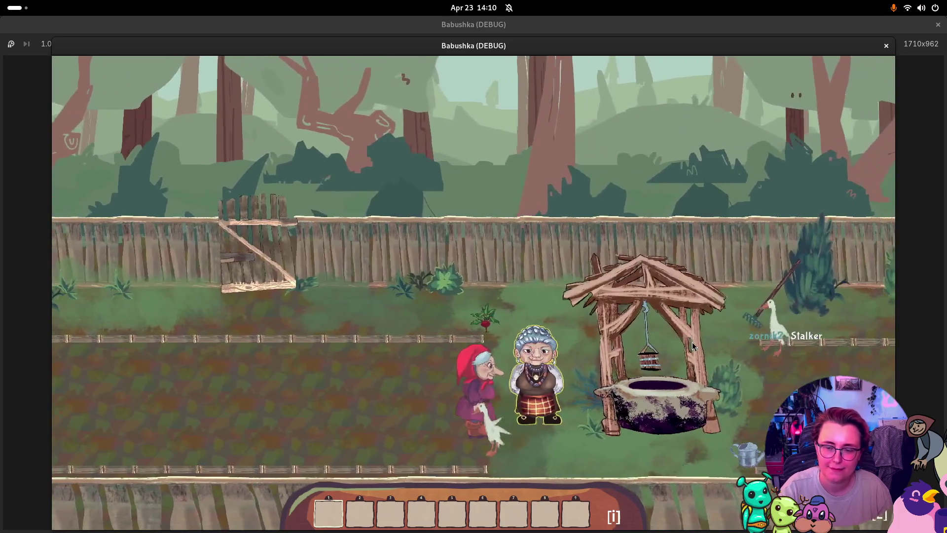
key(Left)
key(Down)
key(Left)
key(Up)
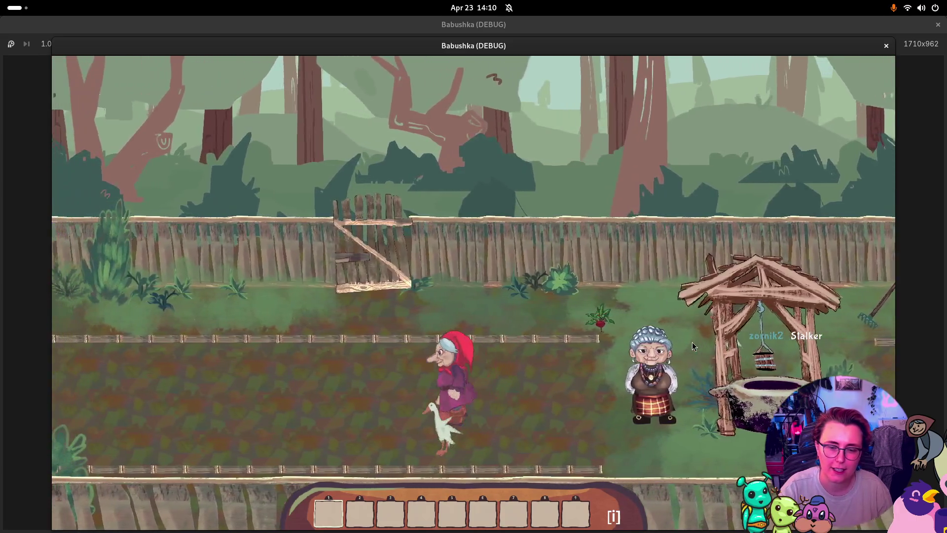
key(Down)
key(Right)
key(Up)
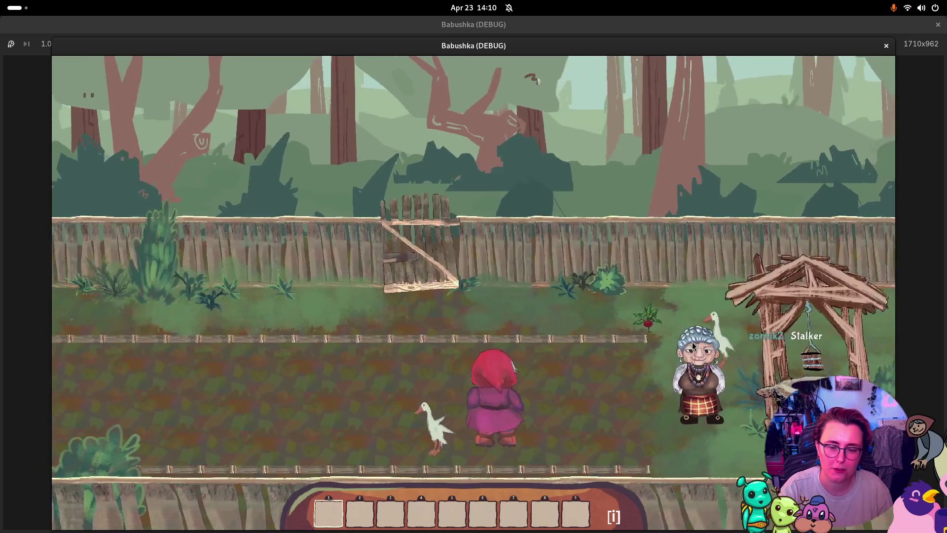
key(Up)
key(Left)
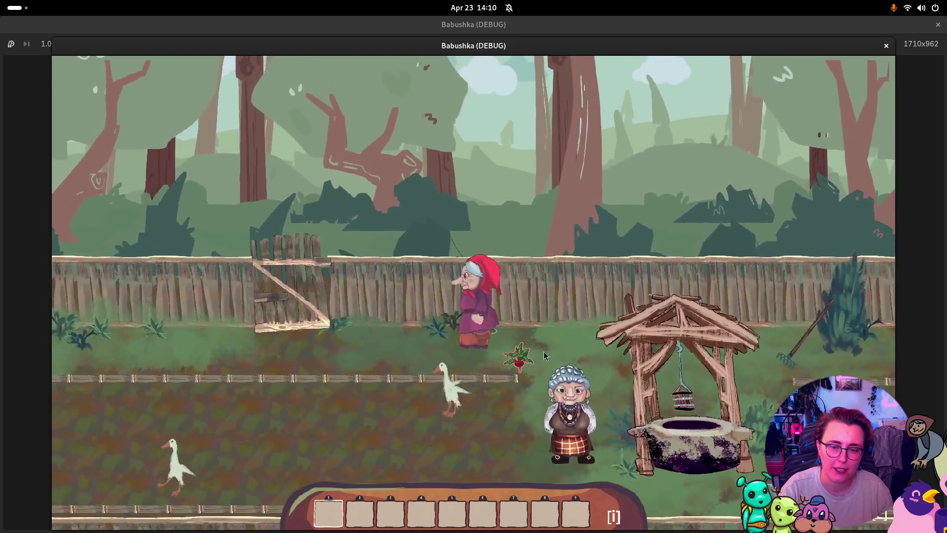
click(534, 348)
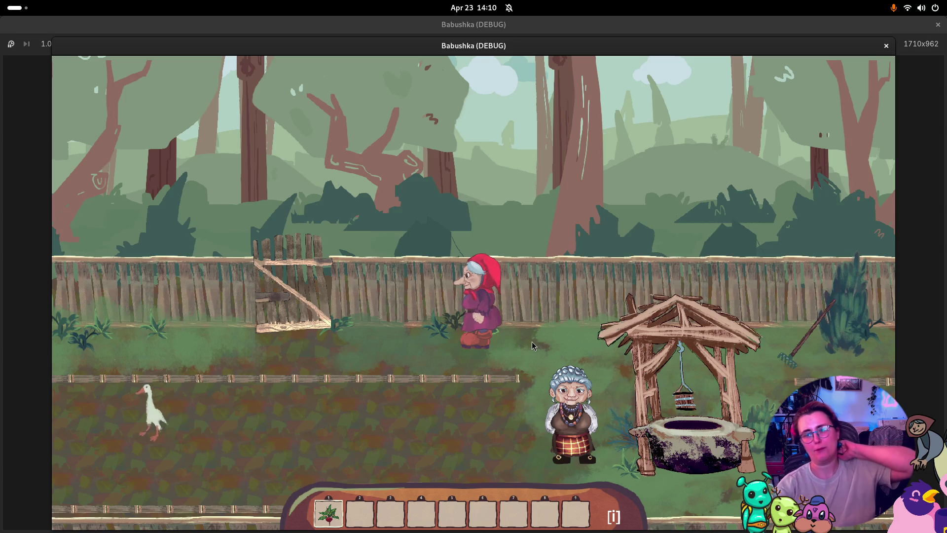
click(886, 45)
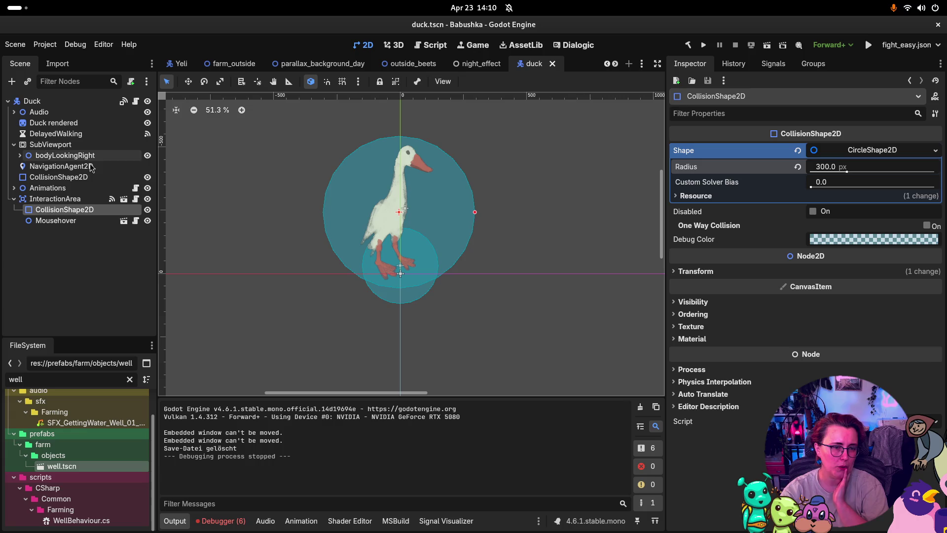
- Set the duck's body CollisionShape2D process mode to Disabled, hide it, and launch the game
click(55, 176)
click(856, 335)
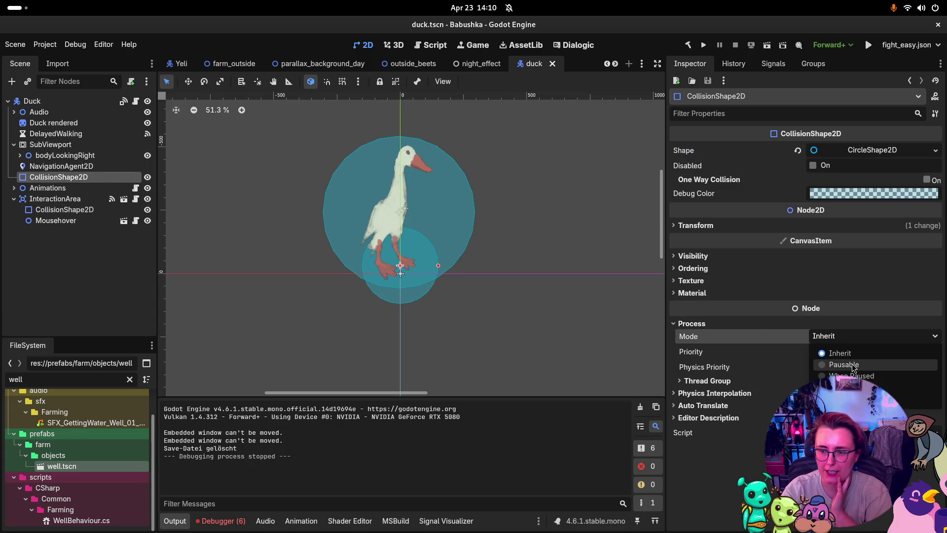
click(856, 400)
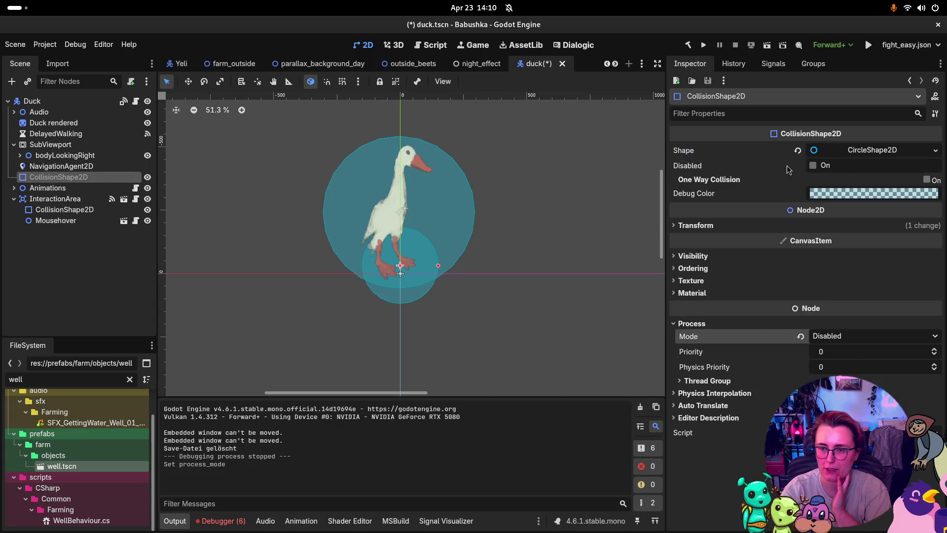
click(147, 177)
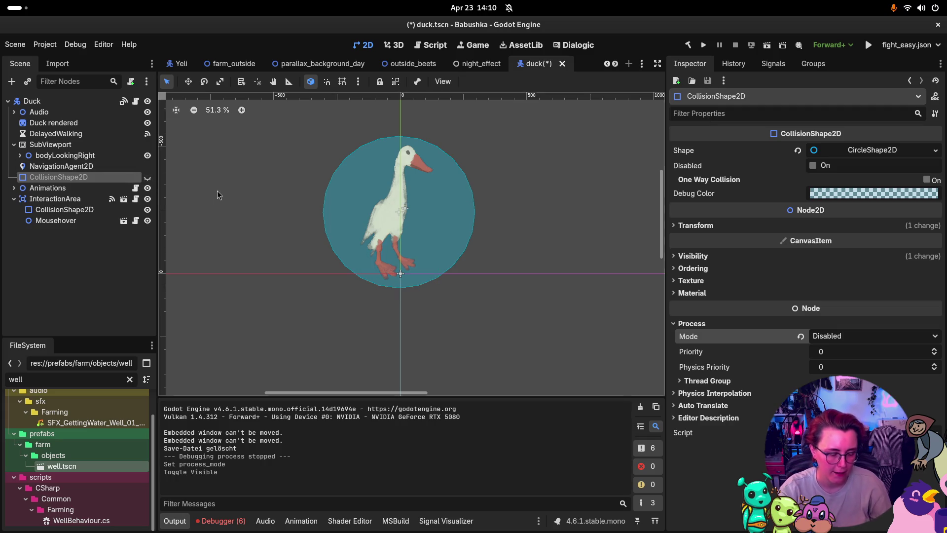
click(704, 46)
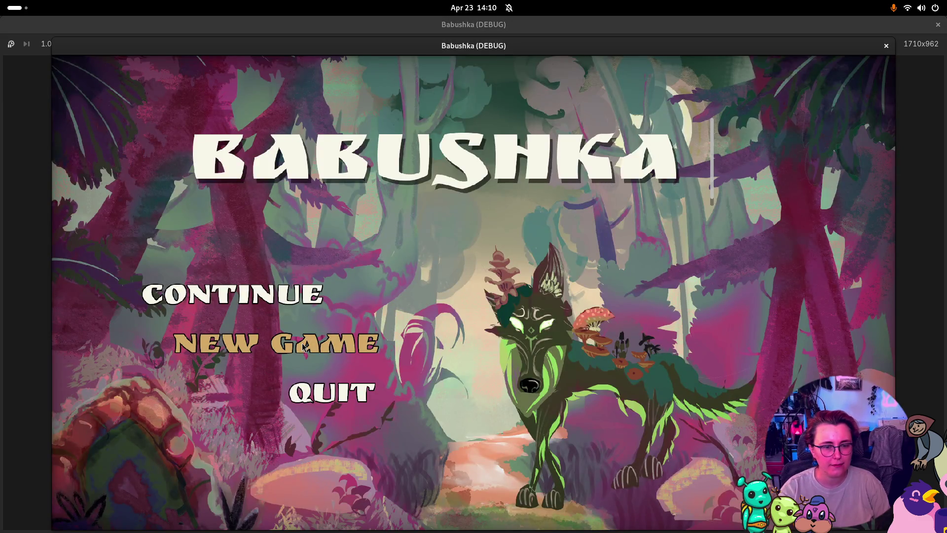
- Start a new game, walk right and left, pick up the beet with E, and close the game
click(303, 347)
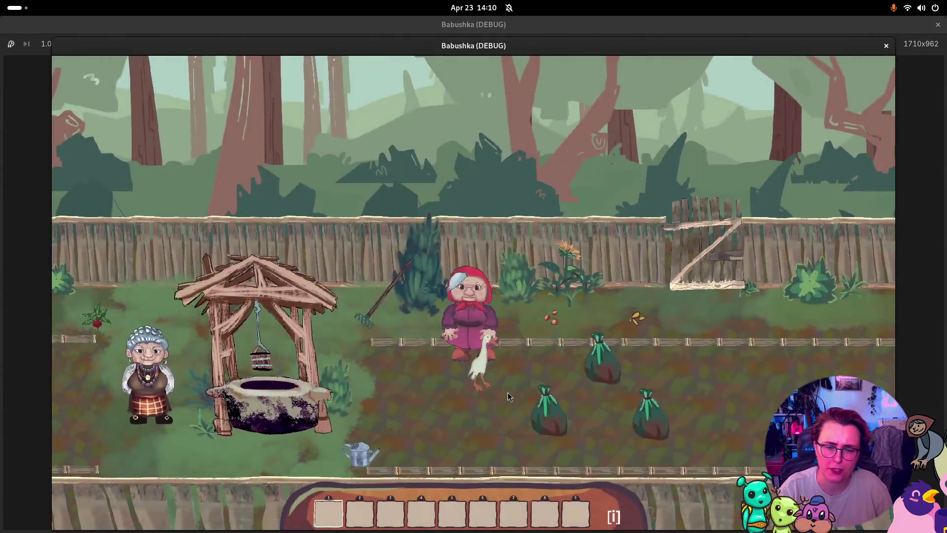
key(d)
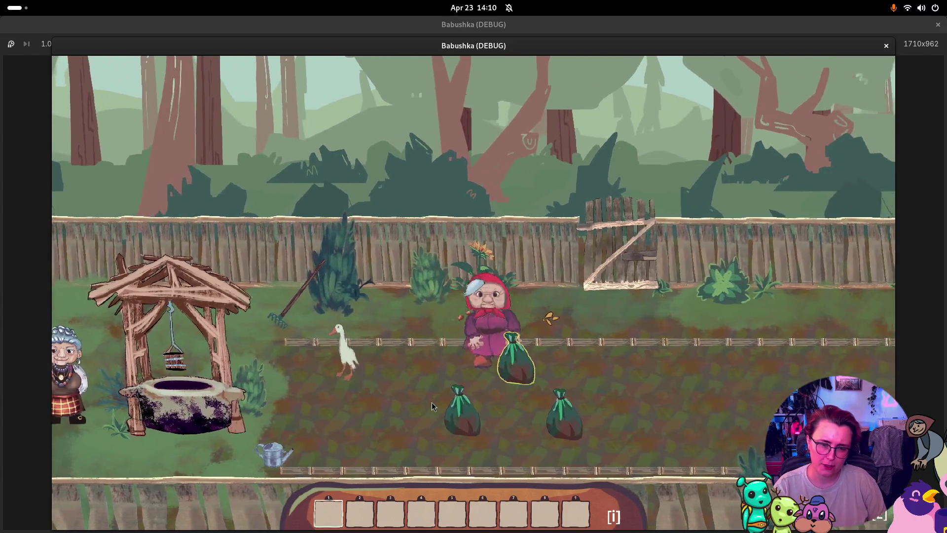
key(a)
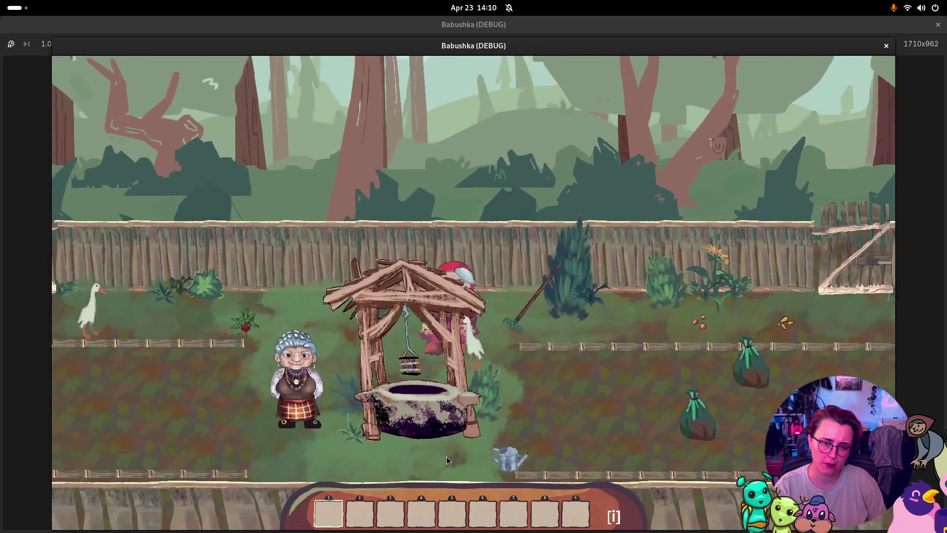
key(e)
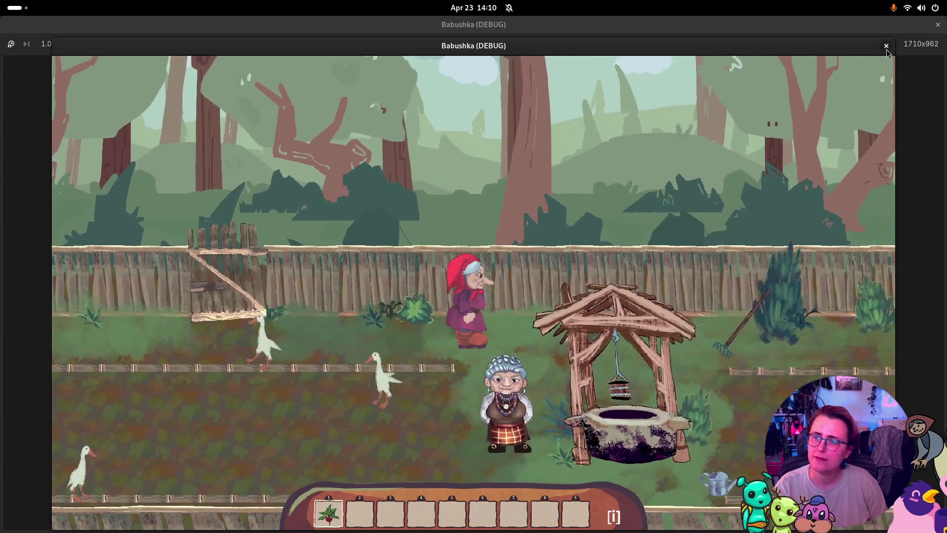
click(886, 45)
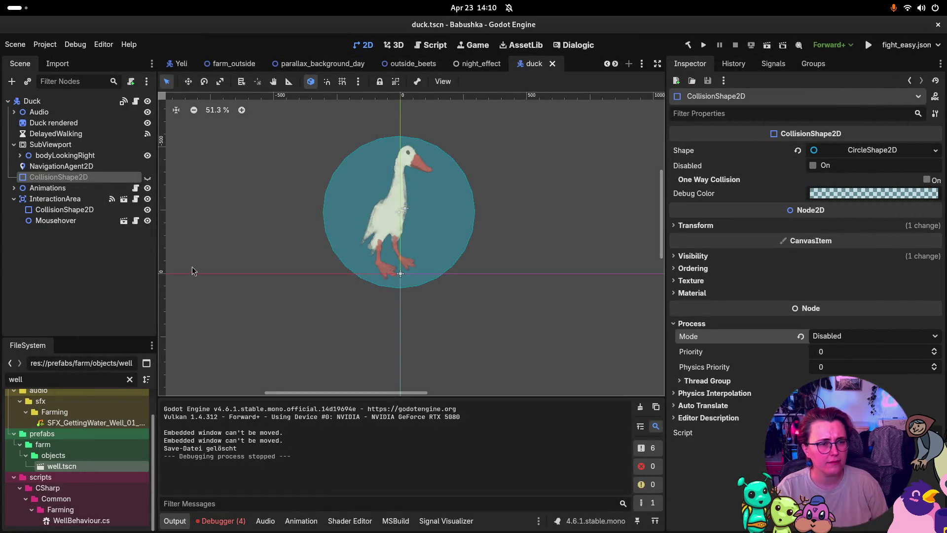
- Unhide the body CollisionShape2D, set its process mode to Inherit, and review the neighboring nodes
click(147, 177)
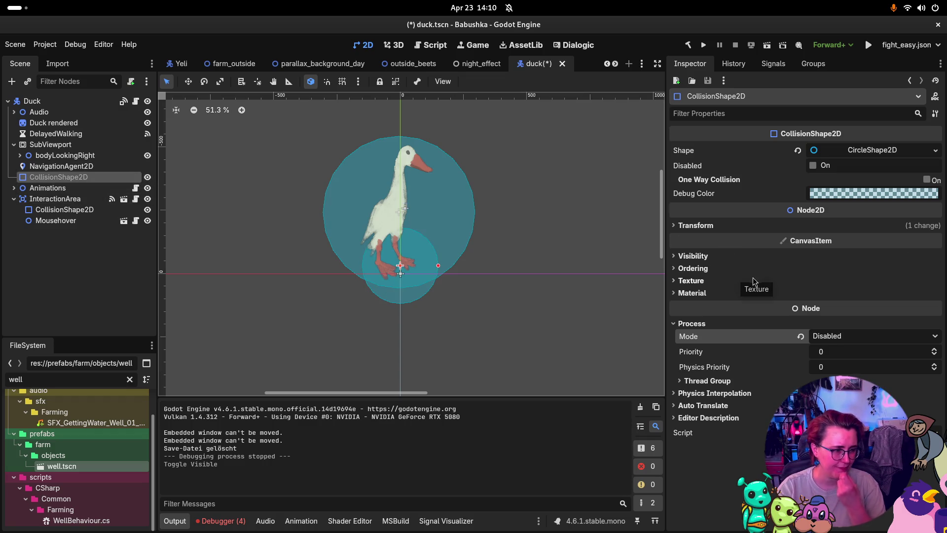
click(827, 336)
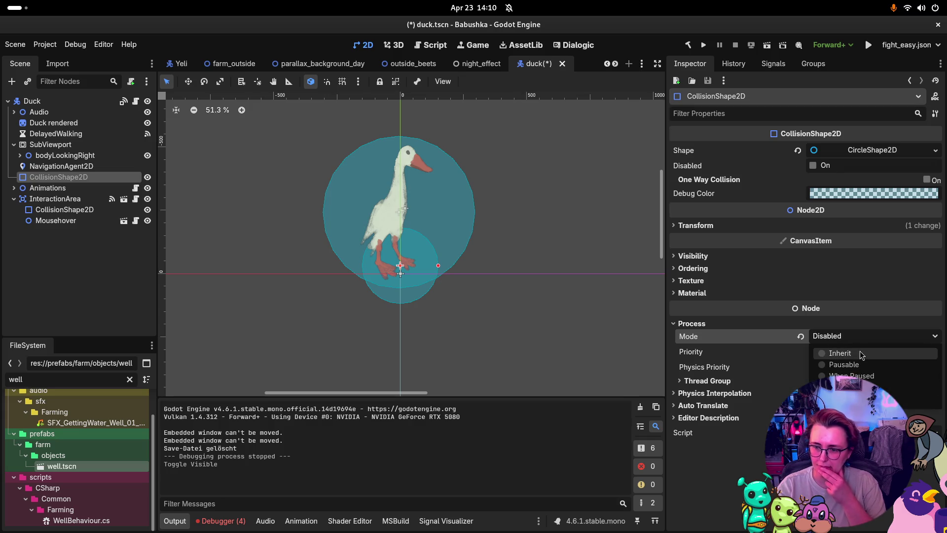
click(841, 353)
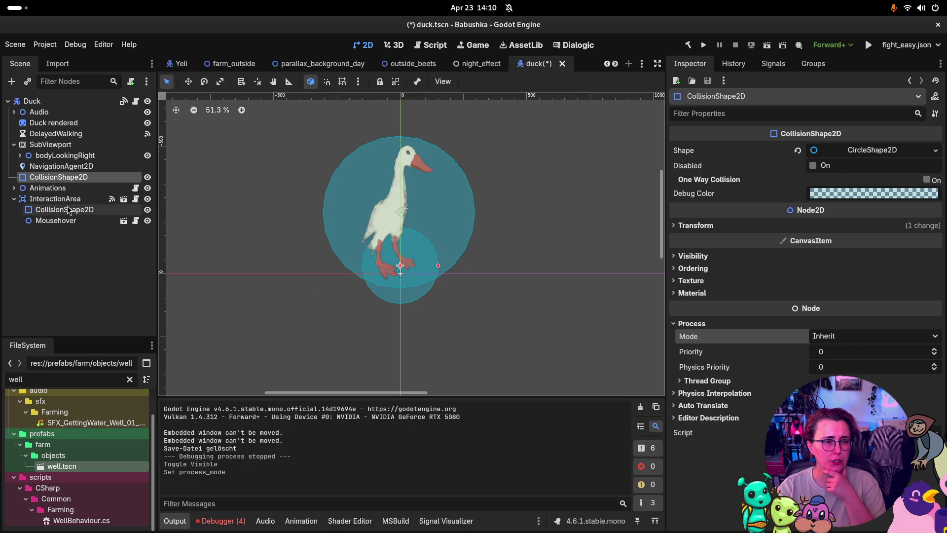
click(64, 209)
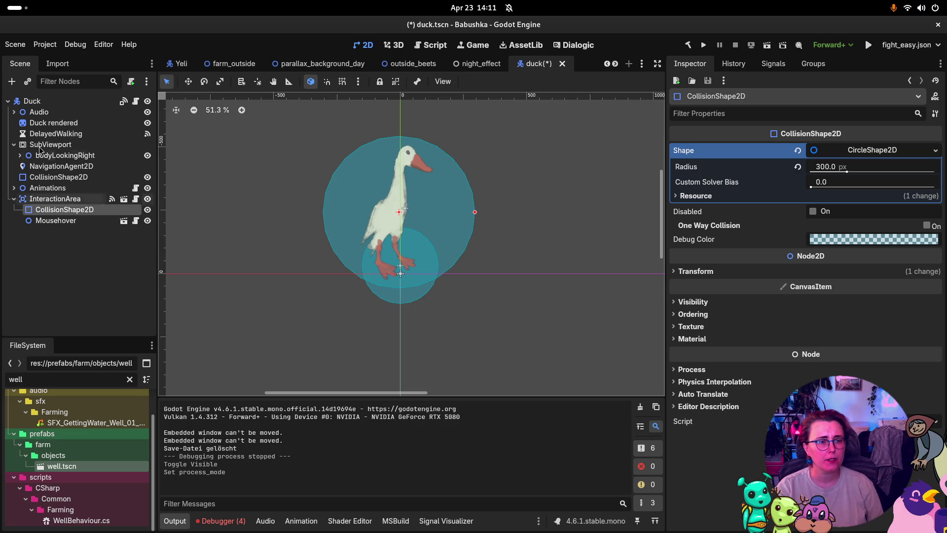
click(65, 181)
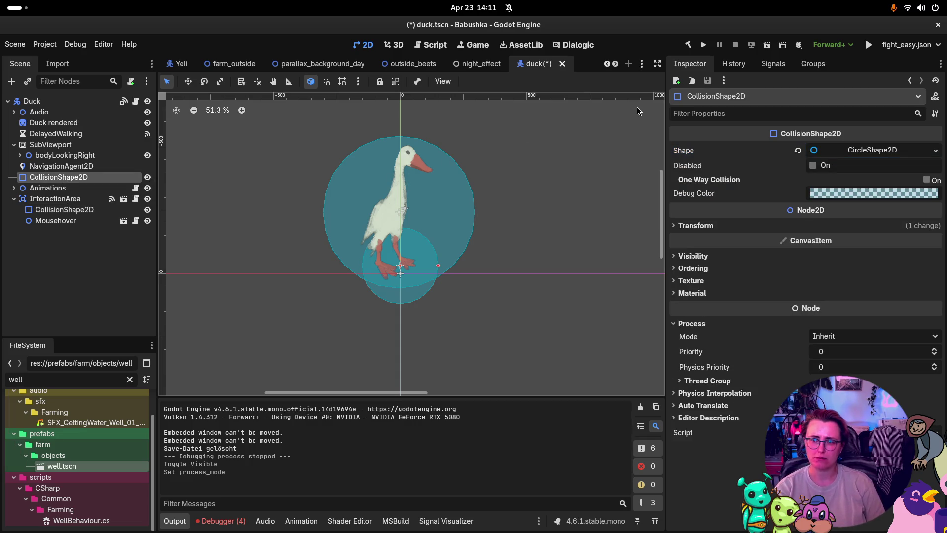
click(71, 188)
click(88, 177)
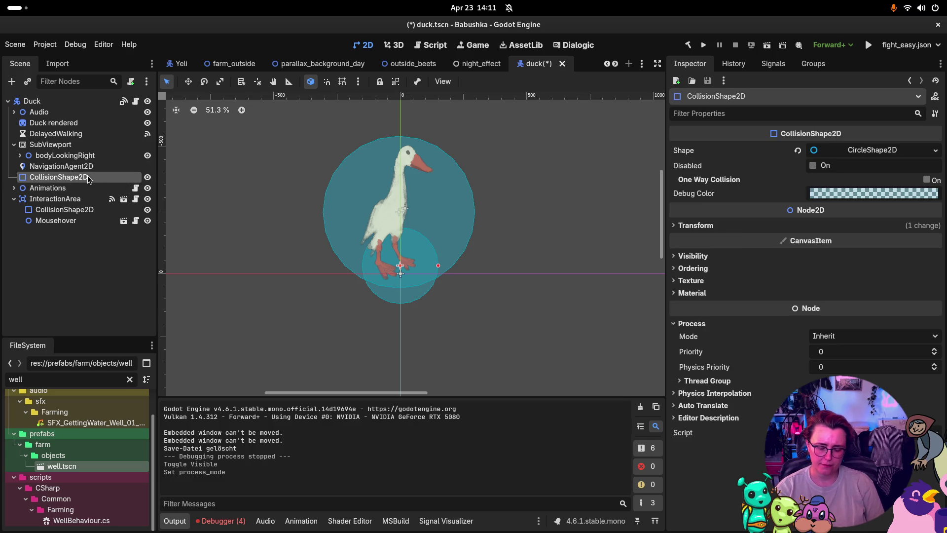
- Delete the body CollisionShape2D node, then restore it with undo
key(Delete)
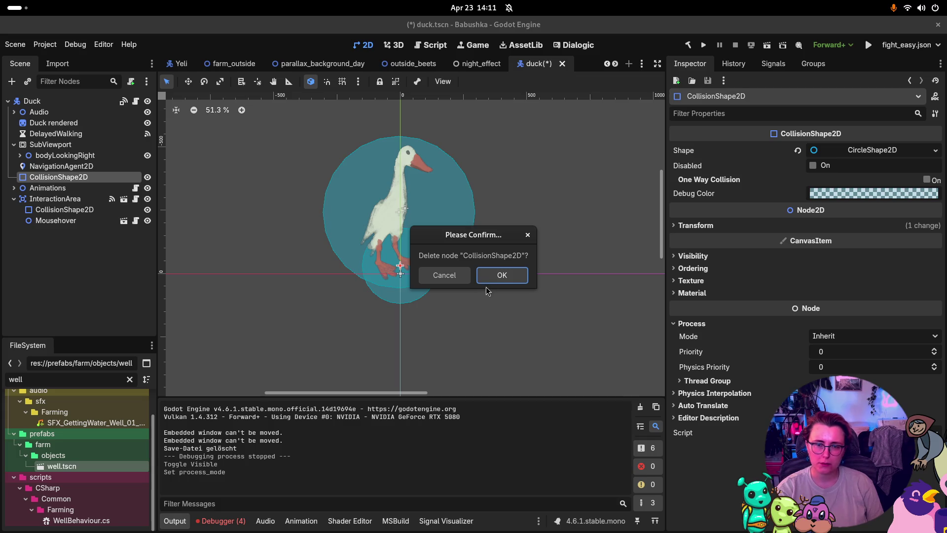
click(478, 277)
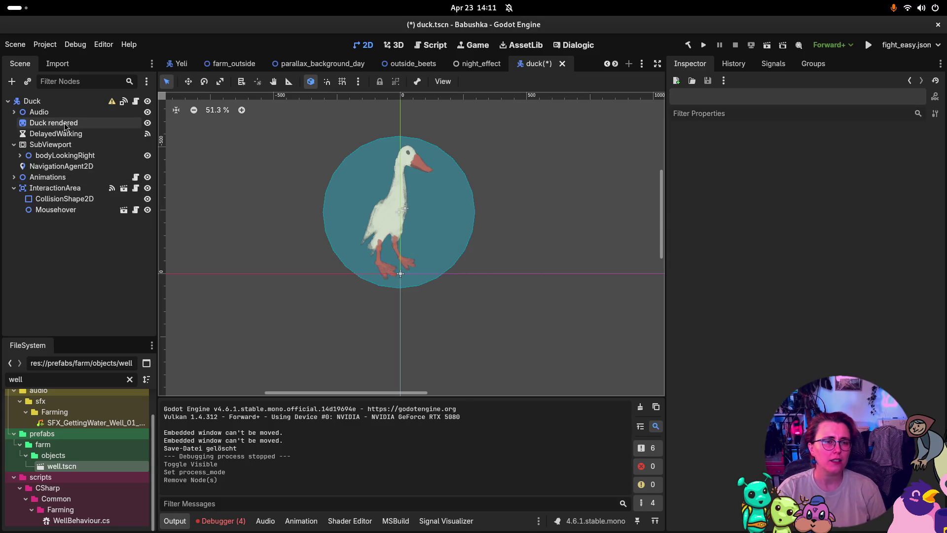
mouse_move(114, 105)
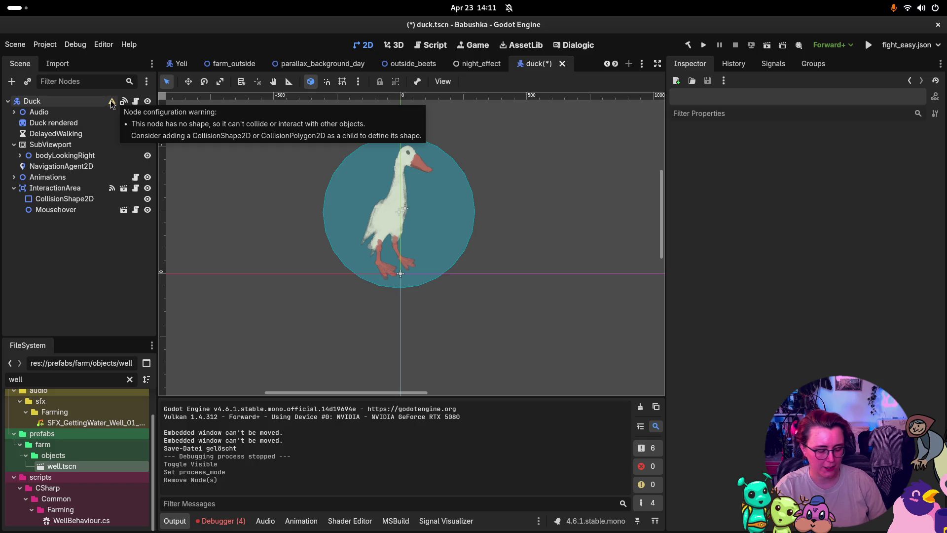
key(ctrl+z)
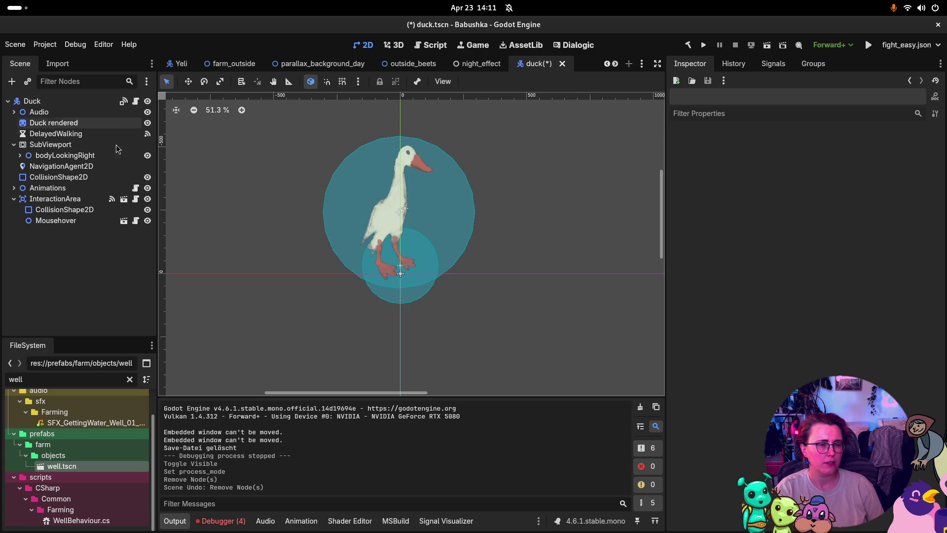
- Enable One Way Collision with a 0 px margin on the body shape and save duck.tscn
click(92, 178)
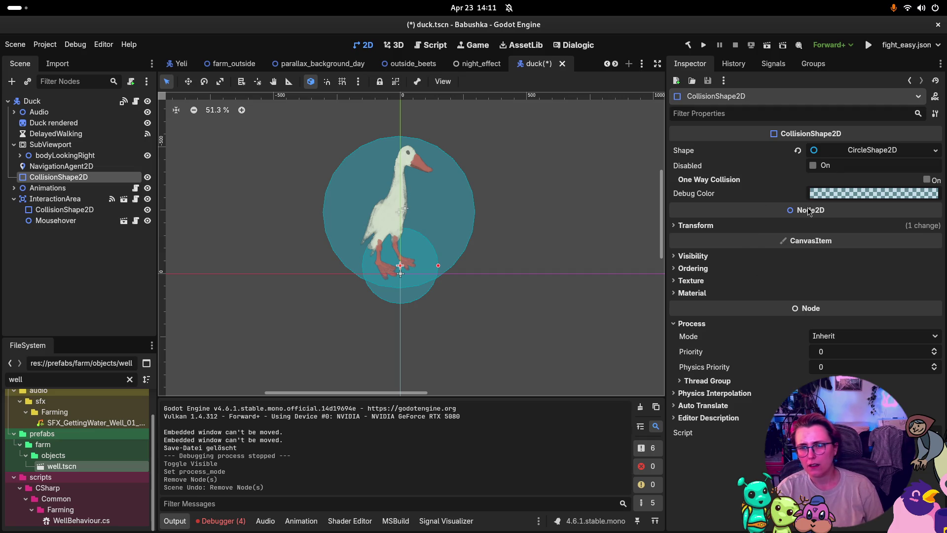
click(925, 180)
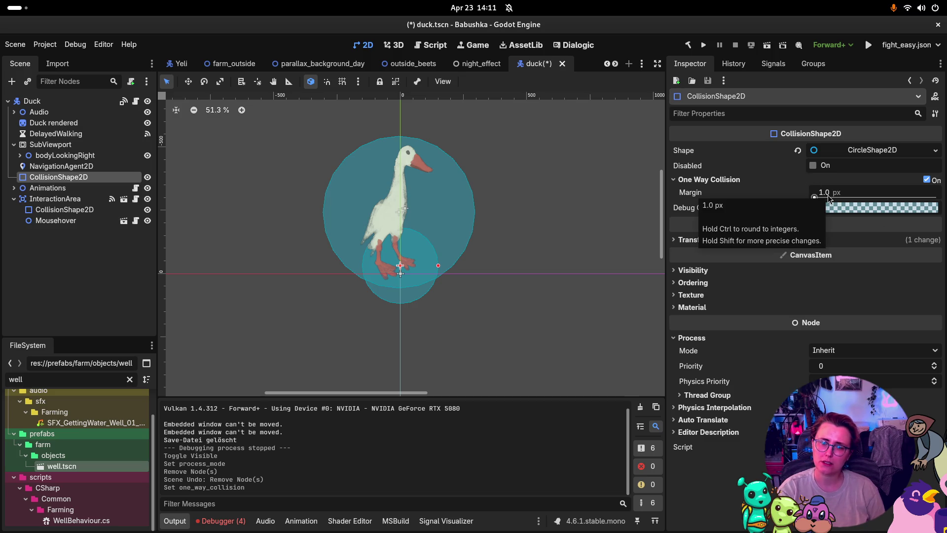
mouse_move(832, 199)
mouse_down()
mouse_move(900, 198)
mouse_move(814, 199)
mouse_up()
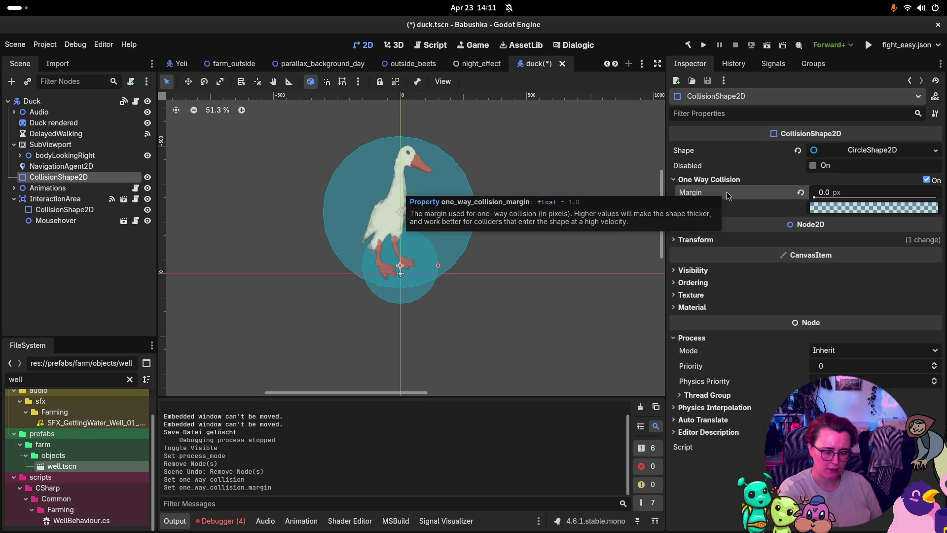
key(ctrl+s)
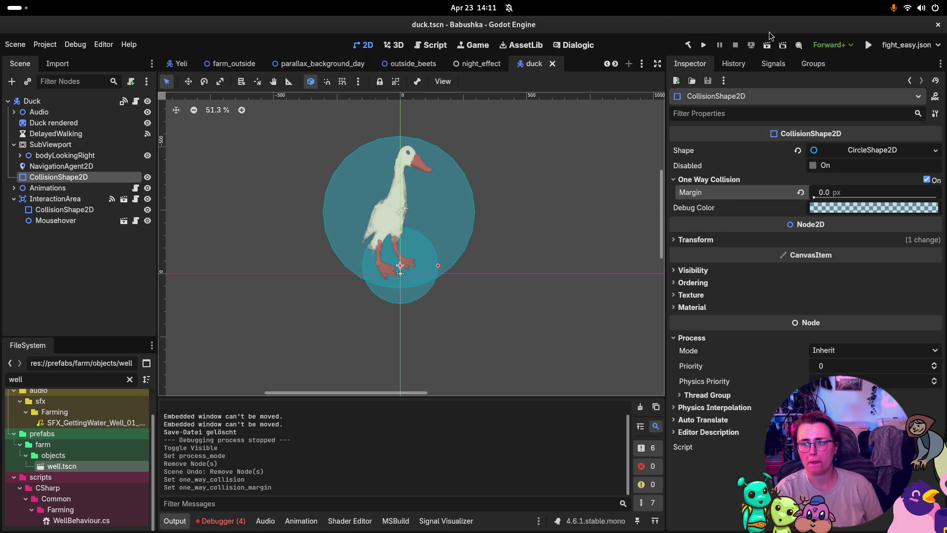
- Playtest a new game with one-way collision, close it, and switch over to Rider
click(704, 46)
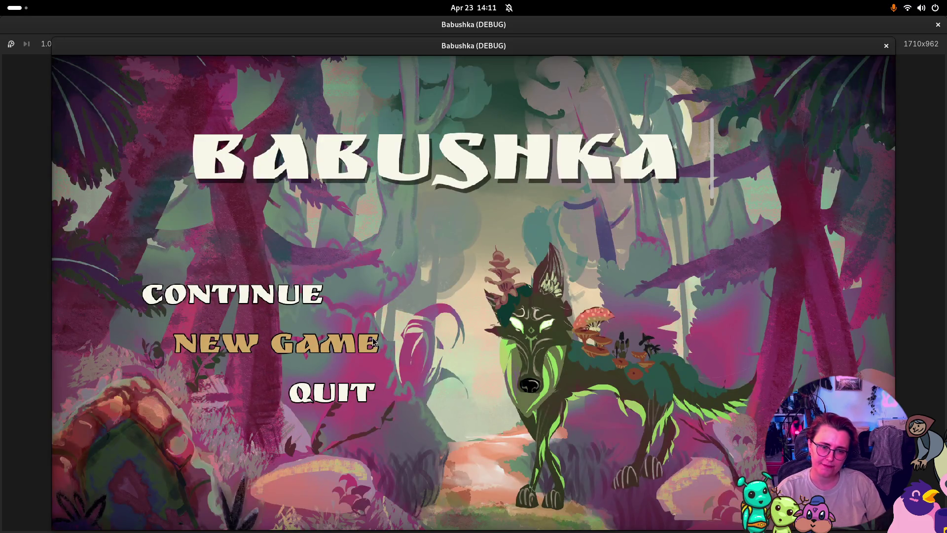
click(276, 343)
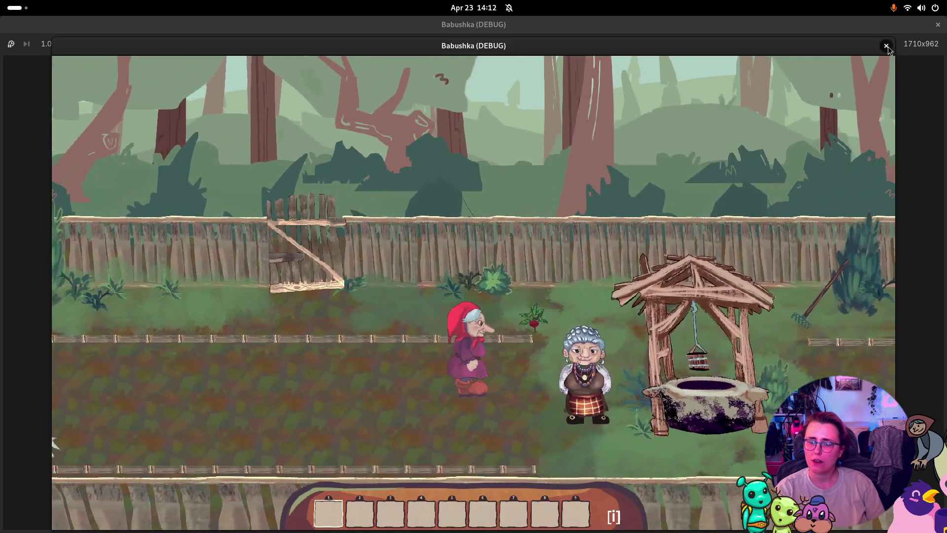
click(886, 46)
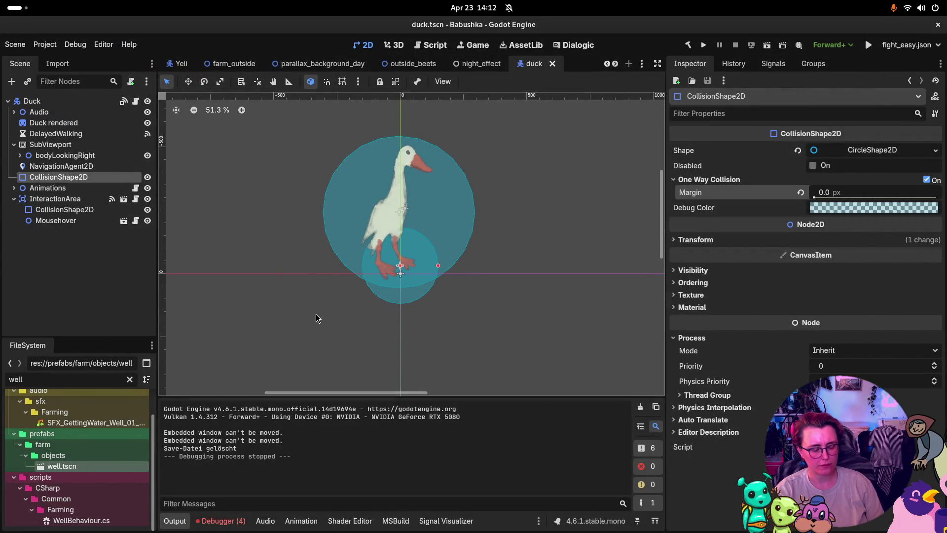
key(super)
click(347, 235)
key(super)
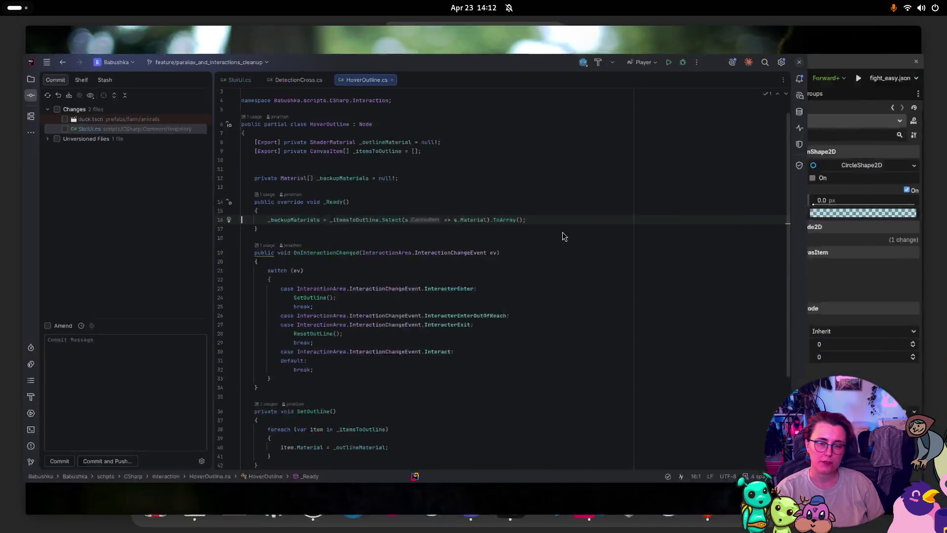
- In Rider, select only SlotUi.cs for commit, leaving duck.tscn unchecked
click(602, 229)
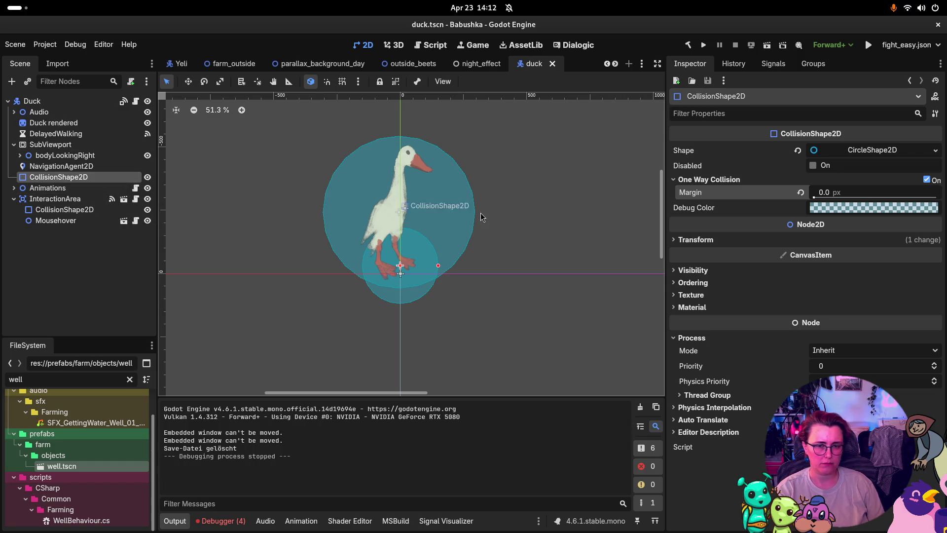
key(super)
click(193, 295)
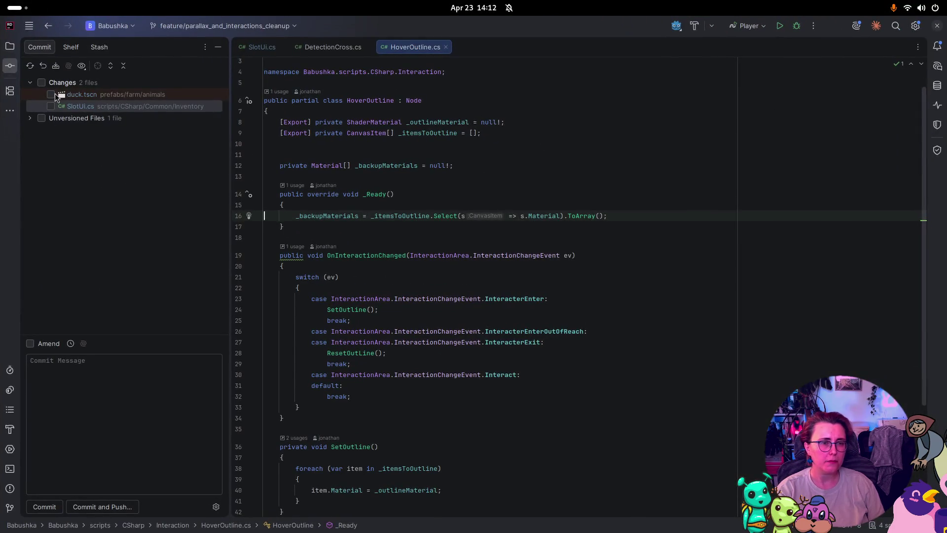
click(41, 83)
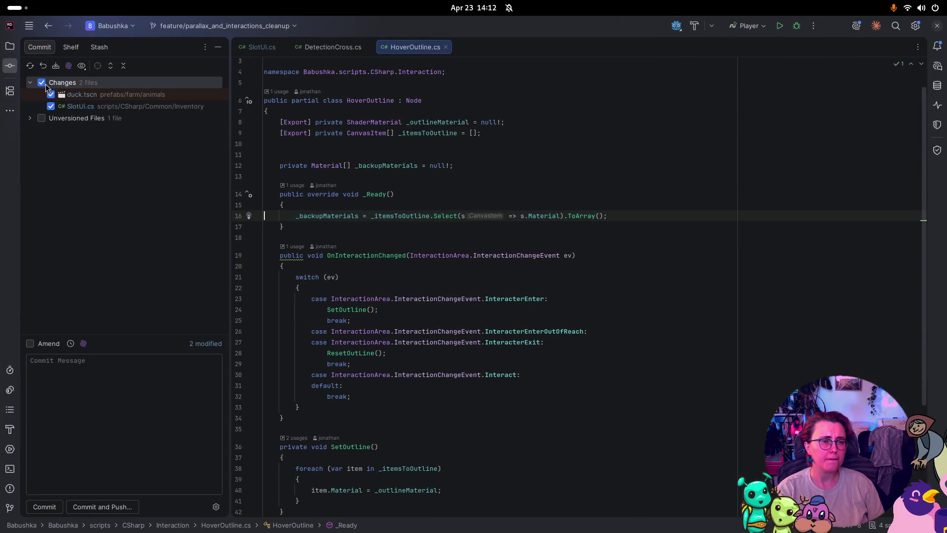
click(51, 94)
- Commit SlotUi.cs with the message ':fire: removed unused using directive'
click(78, 106)
click(118, 412)
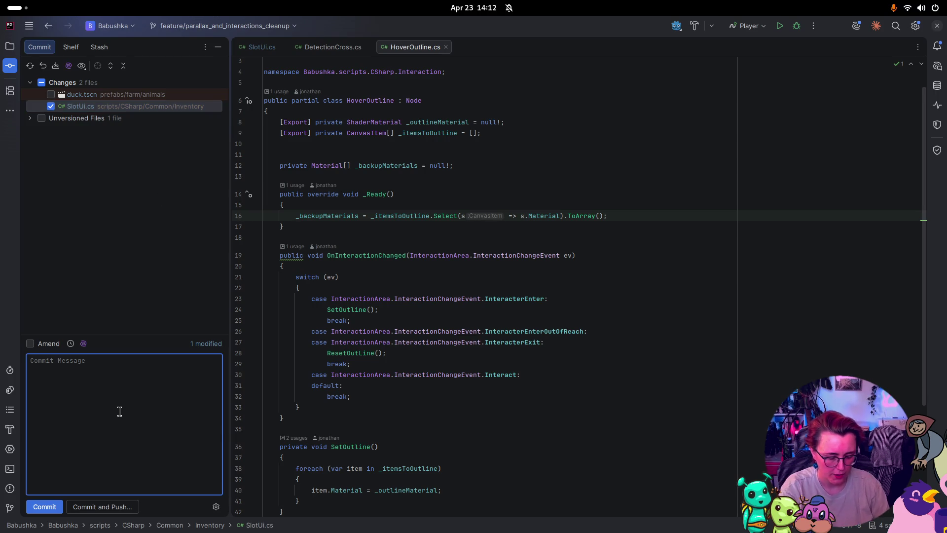
text(remvo)
key(BackSpace)
key(BackSpace)
key(BackSpace)
text(emov)
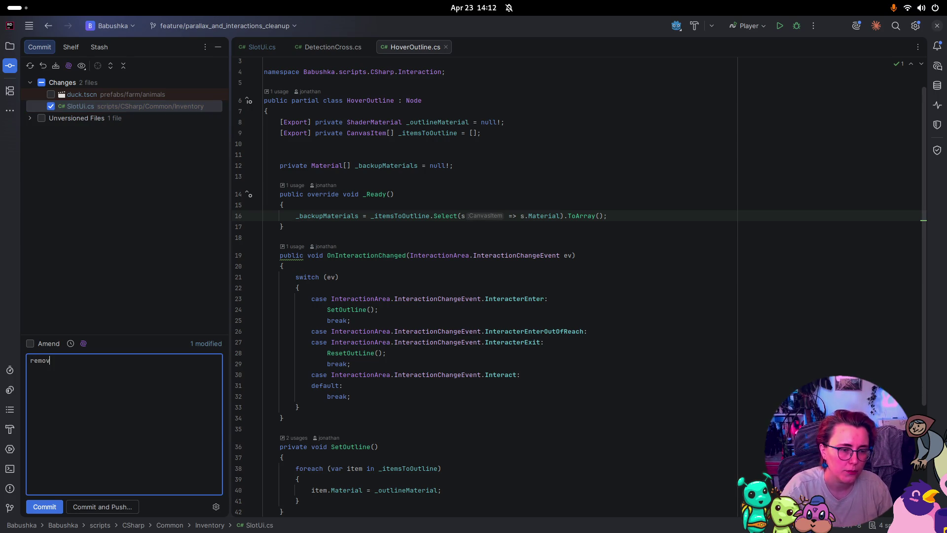
text(e)
key(BackSpace)
key(BackSpace)
key(BackSpace)
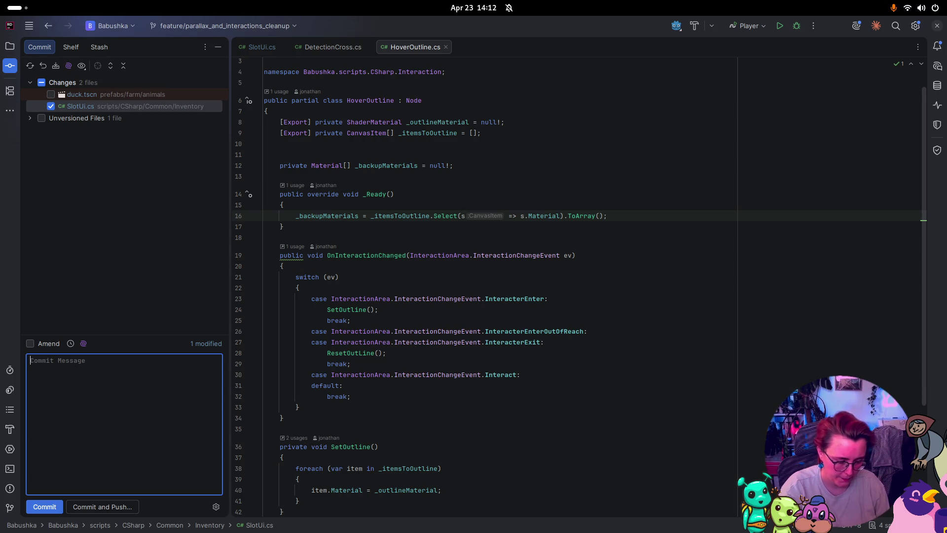
text(:fire: )
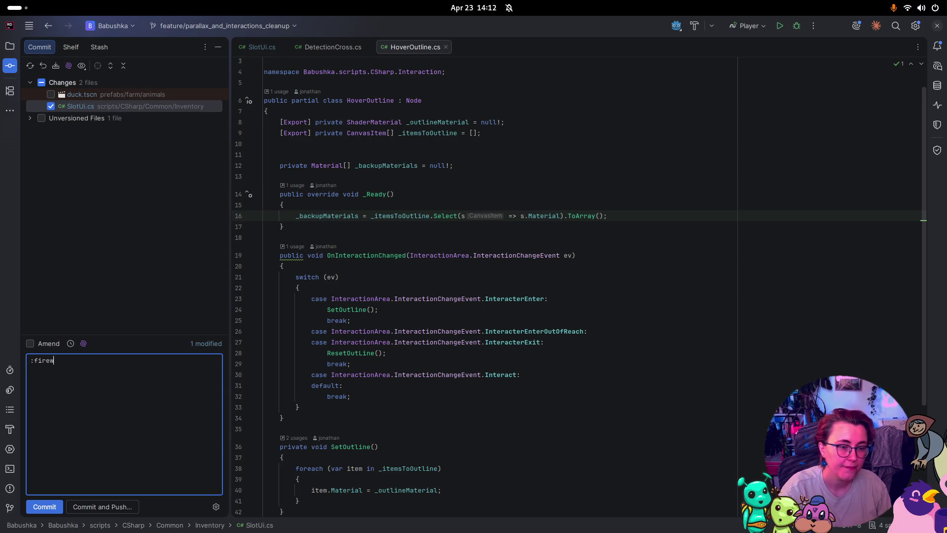
text(removed unusa)
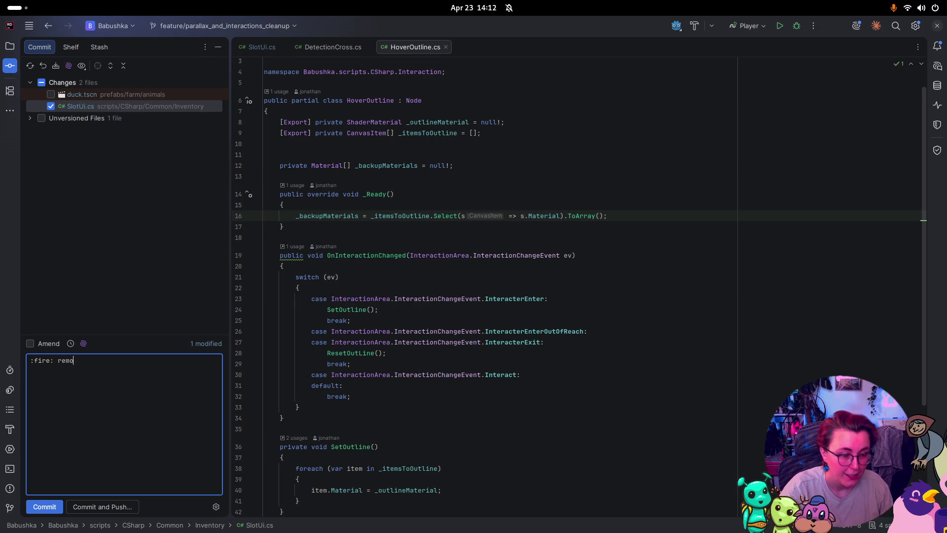
key(BackSpace)
text(ed unused)
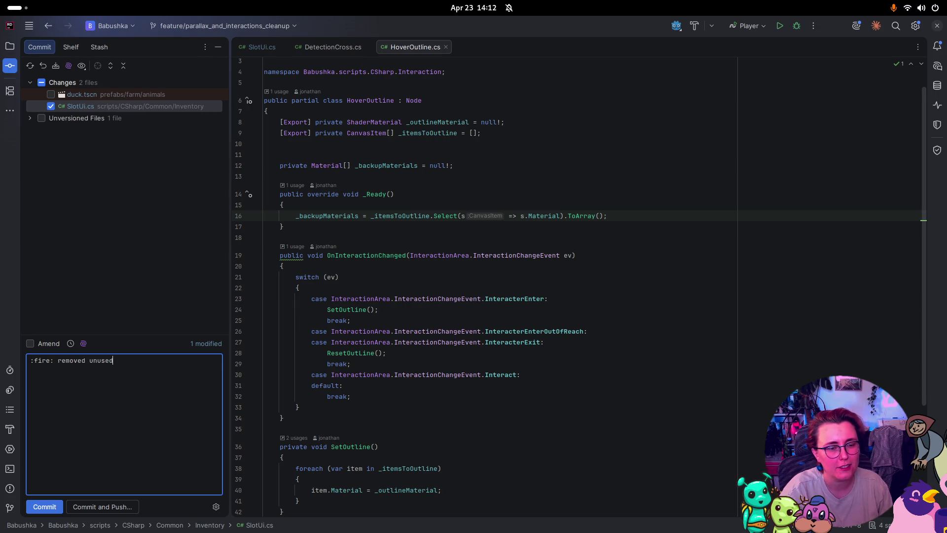
text( using directive)
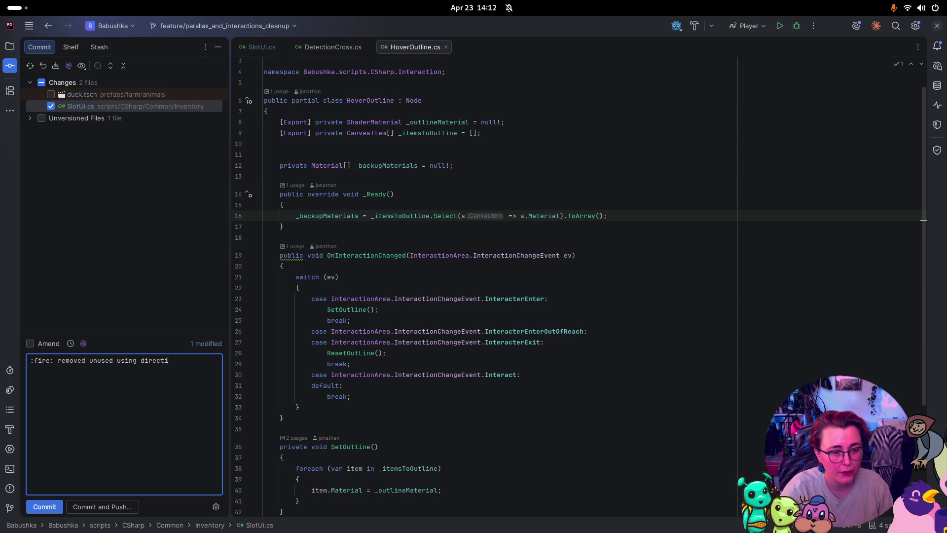
click(50, 507)
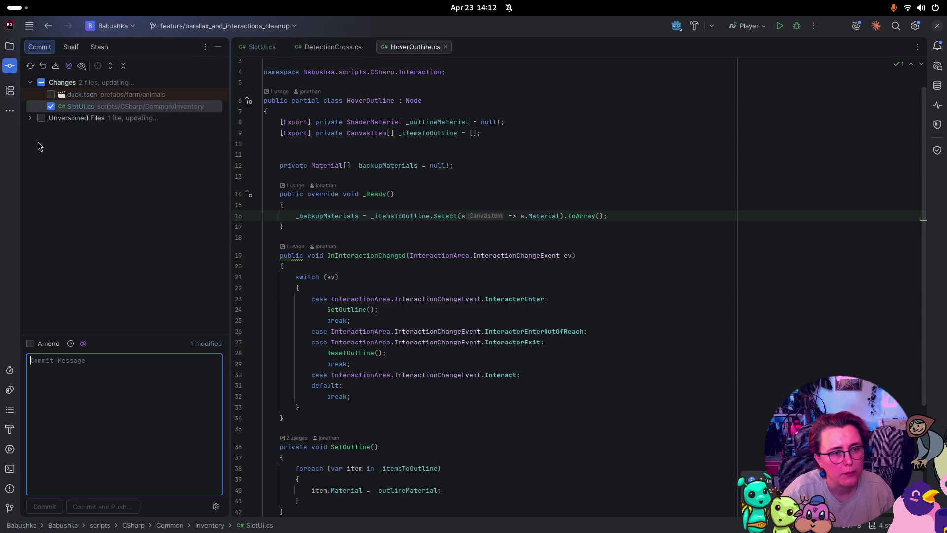
click(30, 106)
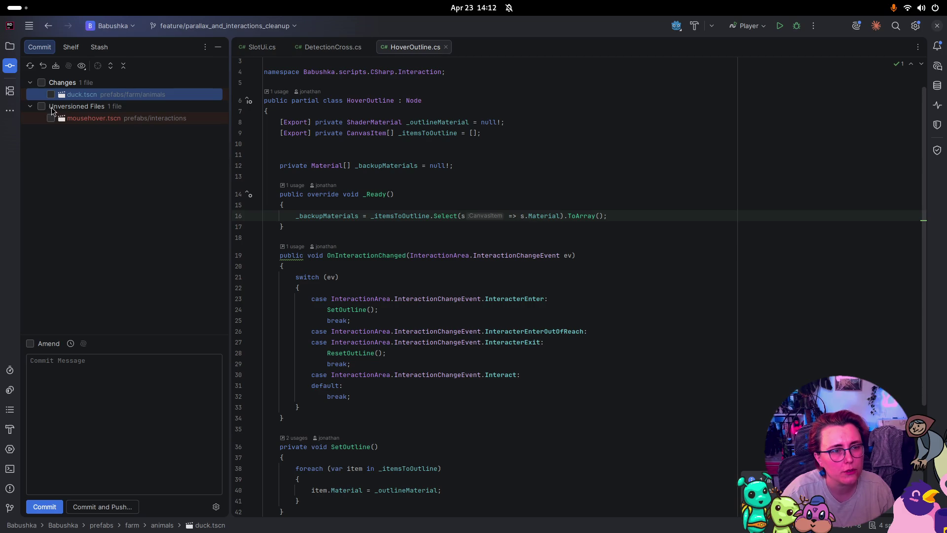
- Include the modified duck.tscn and the unversioned mousehover.tscn in the commit
click(42, 82)
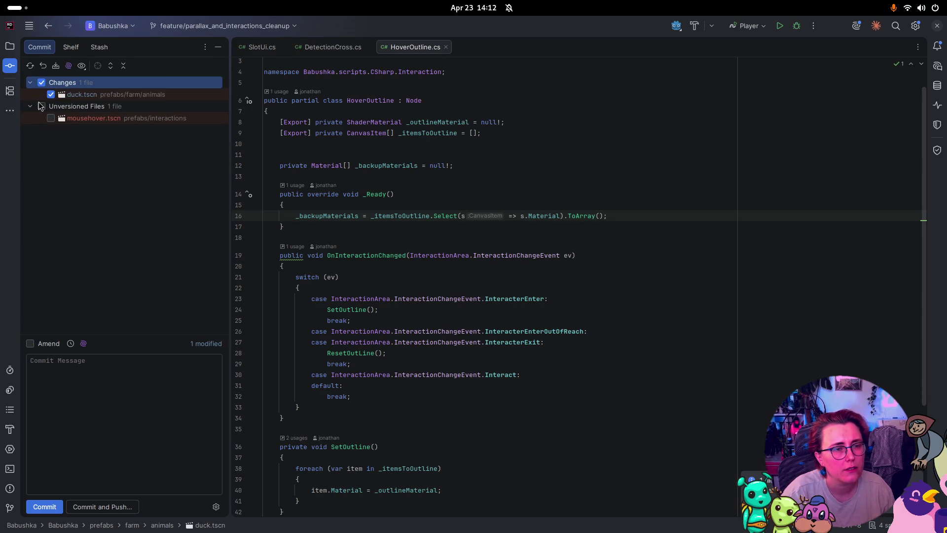
click(42, 106)
click(134, 451)
key(shift)
key(shift)
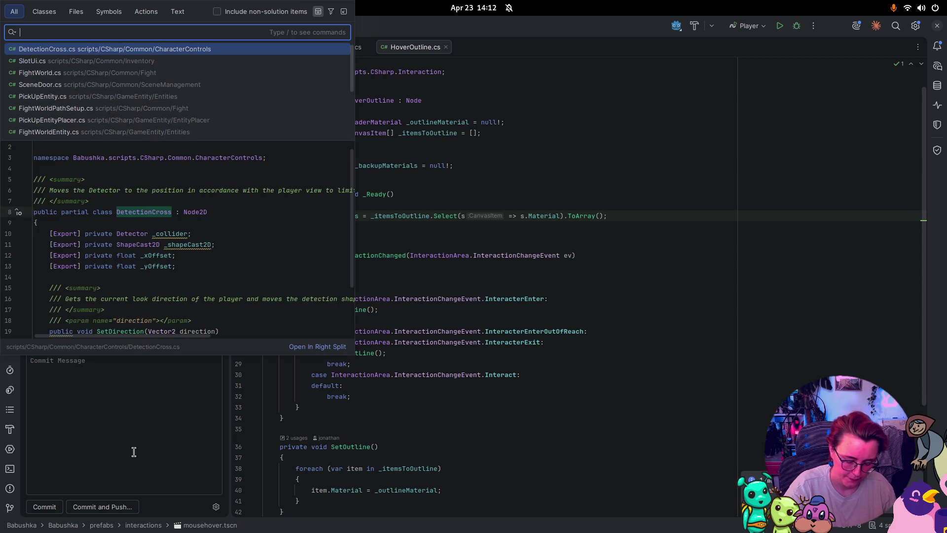
key(super)
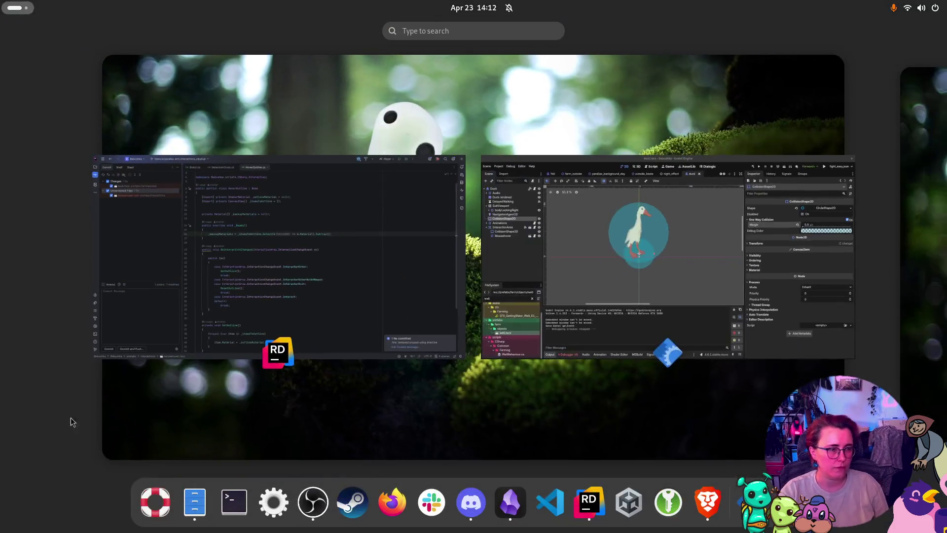
key(super)
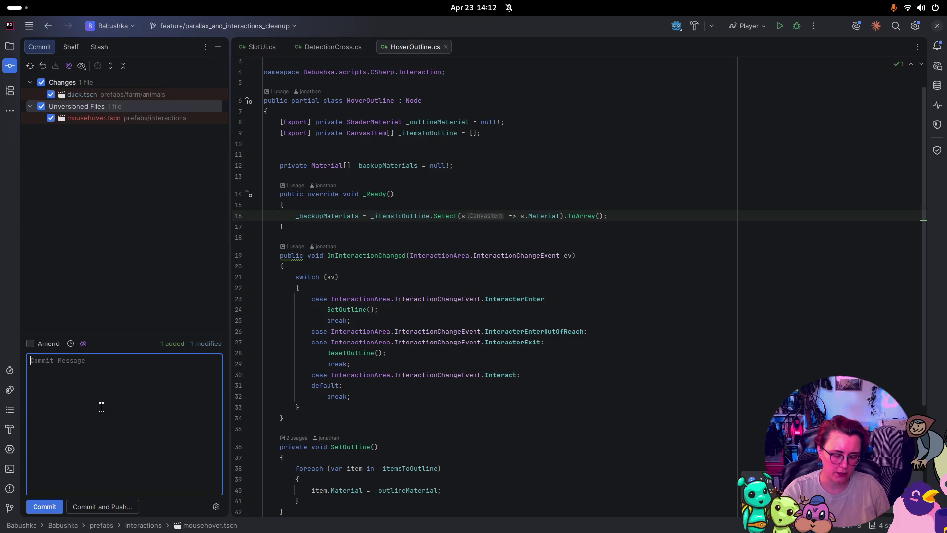
- Commit both files with the message ':art: created mosehover prefab and reworked duck interaction with the new system'
text(:art: )
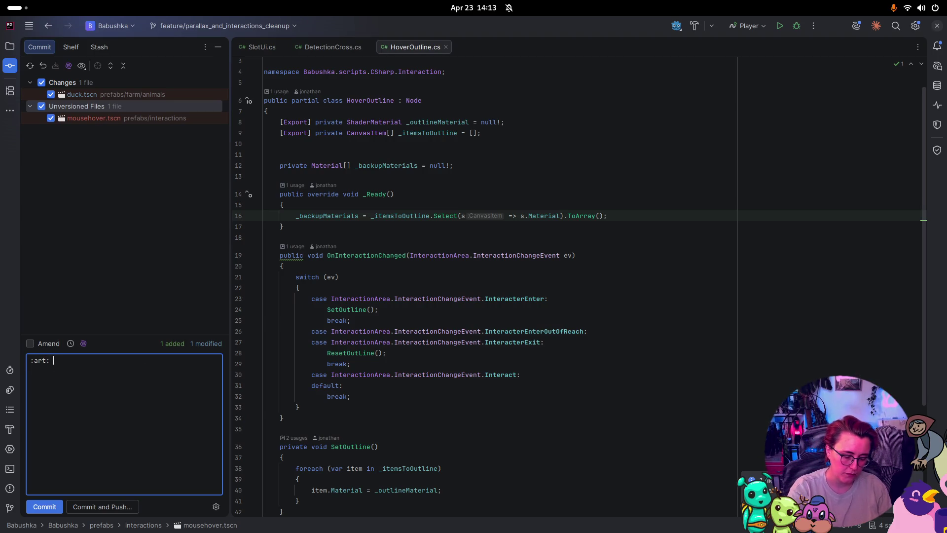
text(created )
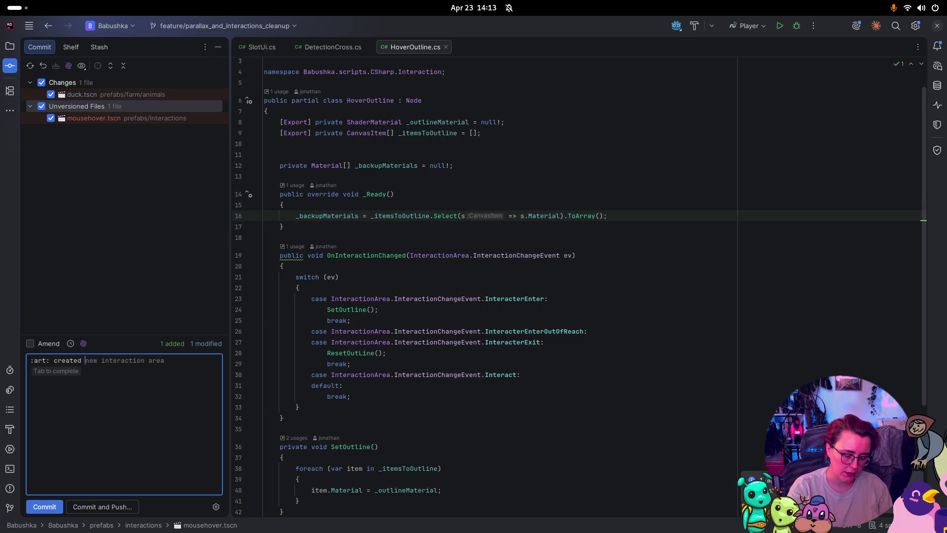
text(mosehover preofab)
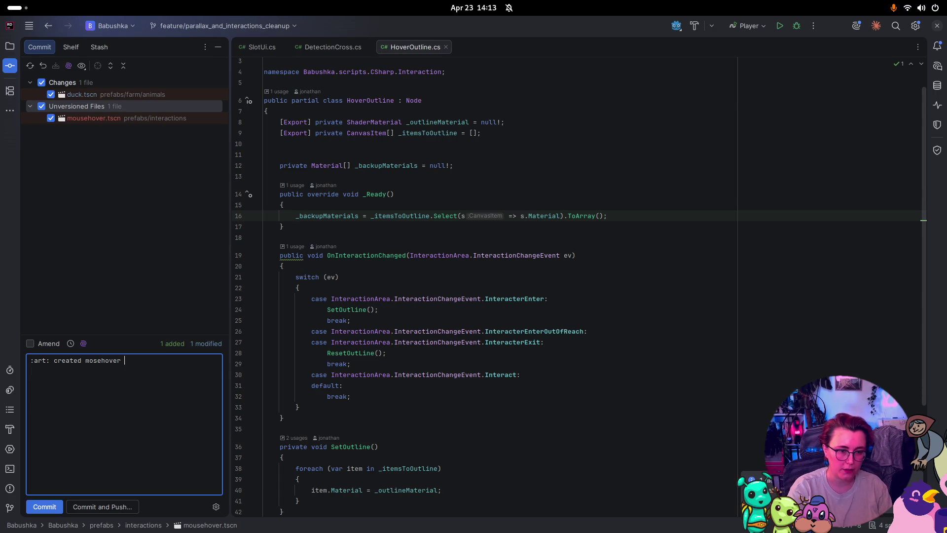
key(BackSpace)
key(BackSpace)
key(BackSpace)
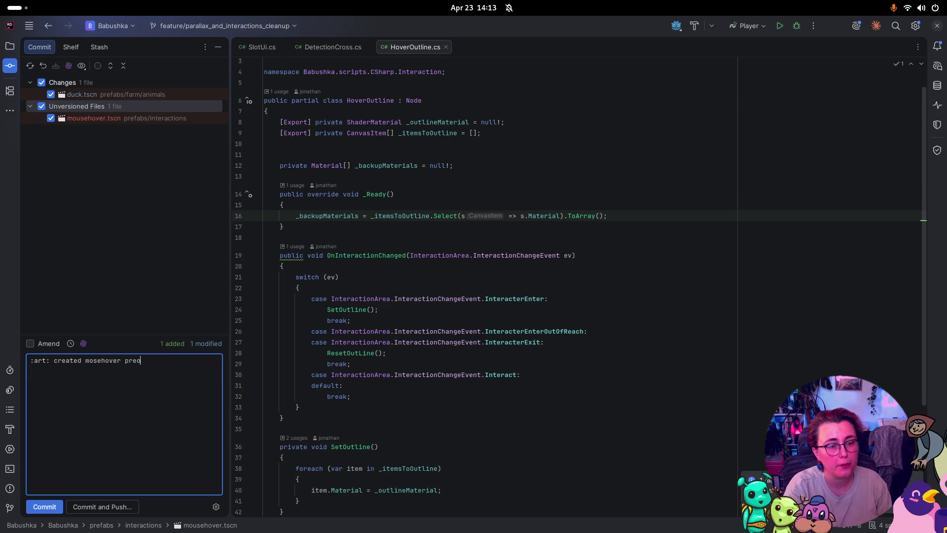
text(fab and rewo)
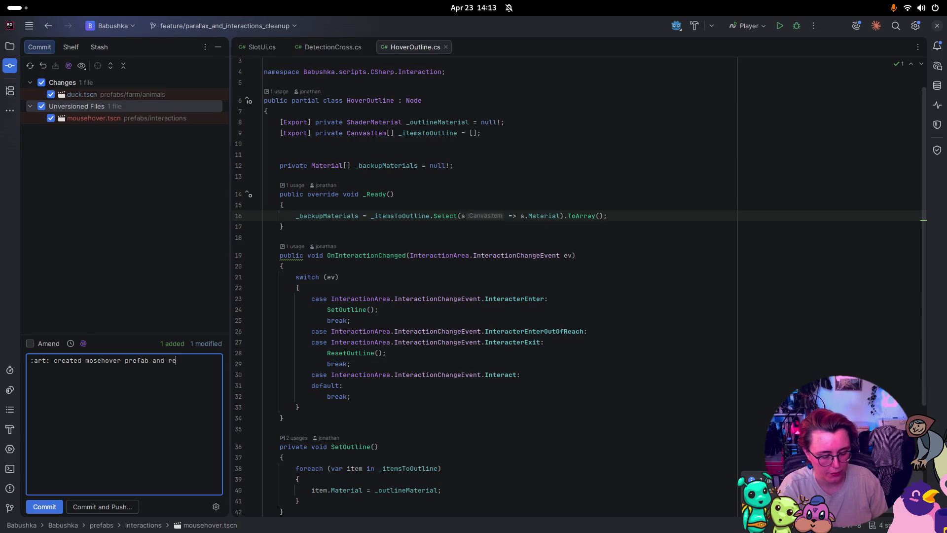
text(rked )
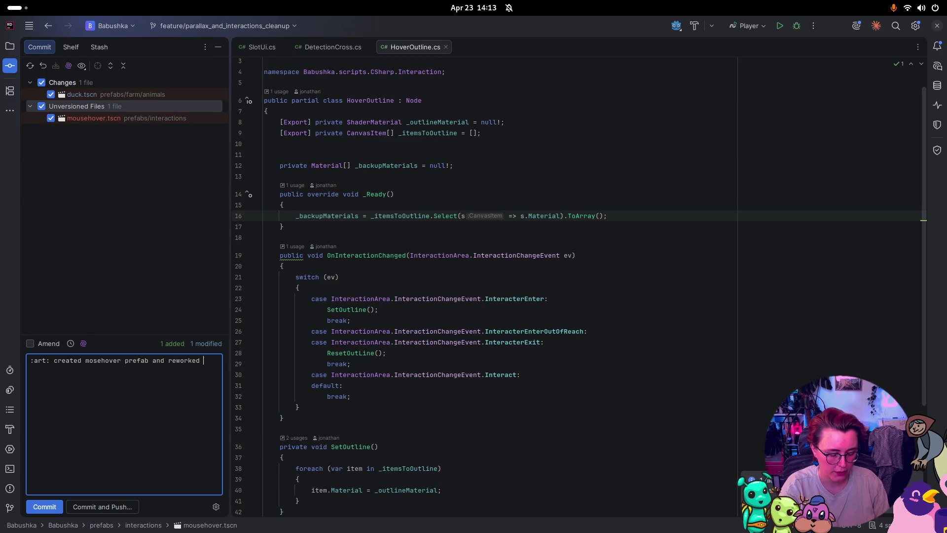
text(duck interactio)
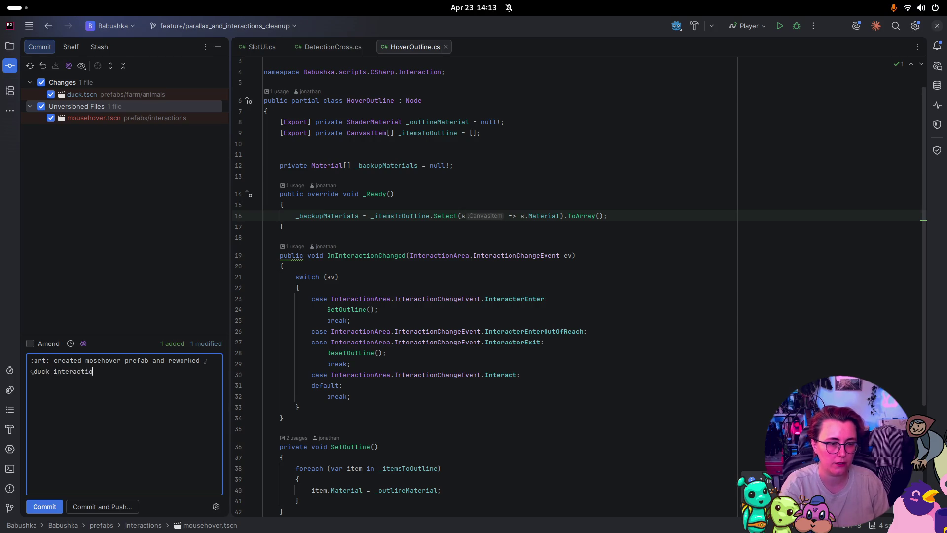
text(n with the new system)
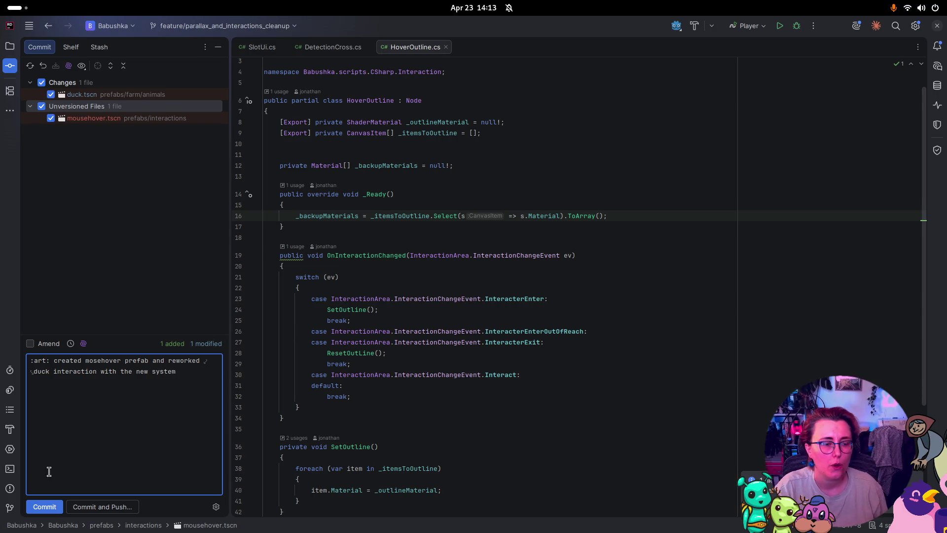
click(53, 510)
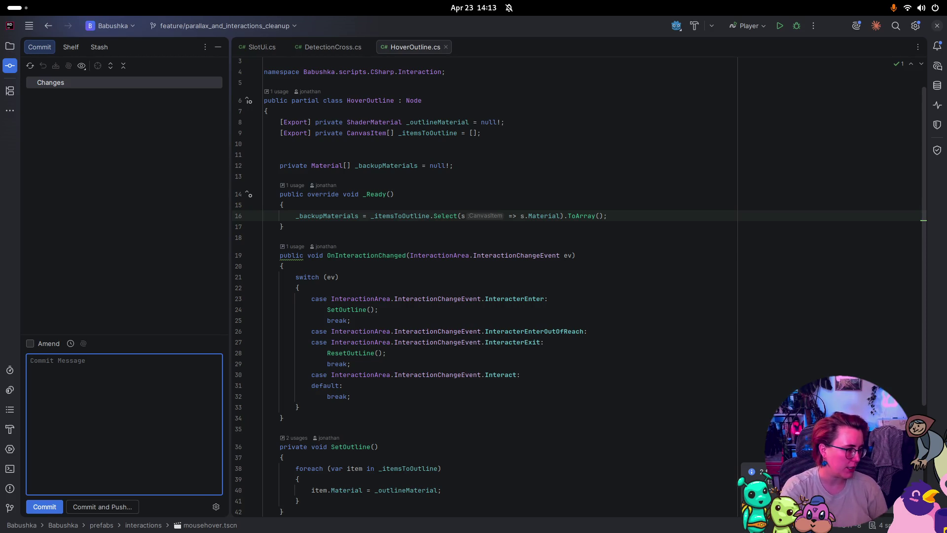
key(super)
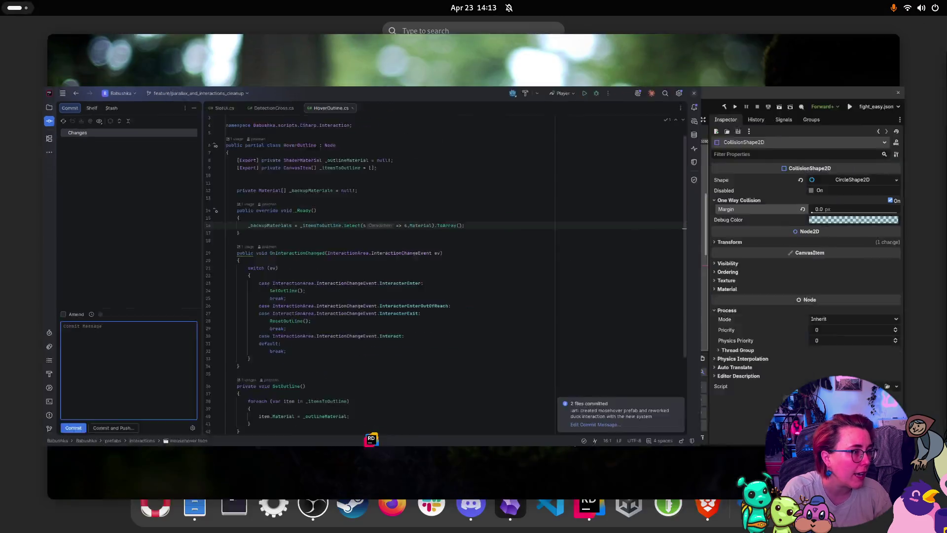
key(super)
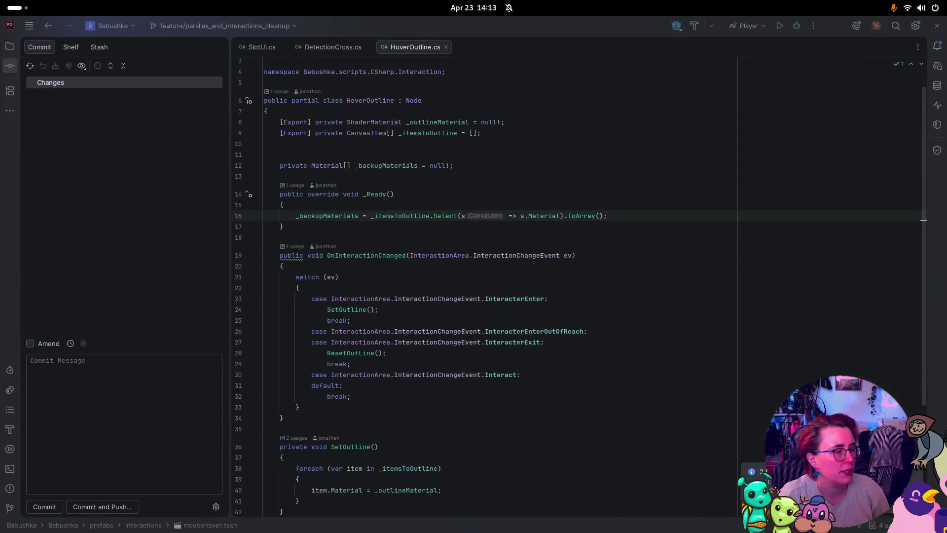